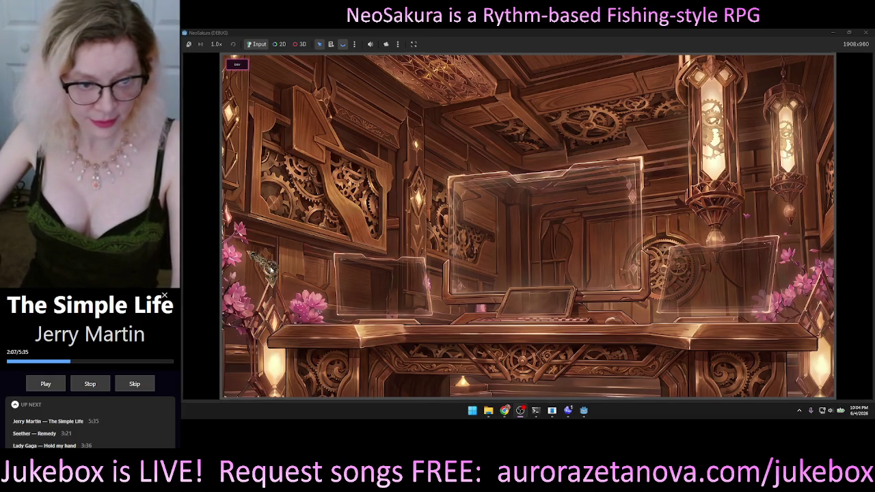
Show the dev holograph panel, move it to the game's centre, and select the gear-covered screen panel
left_click(236, 65)
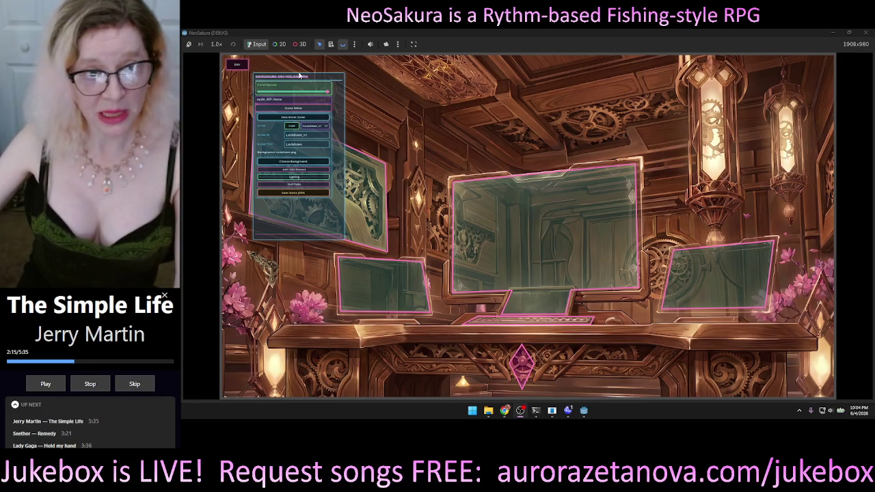
mouse_move(310, 76)
left_mouse_down()
mouse_move(442, 82)
mouse_move(545, 103)
left_mouse_up()
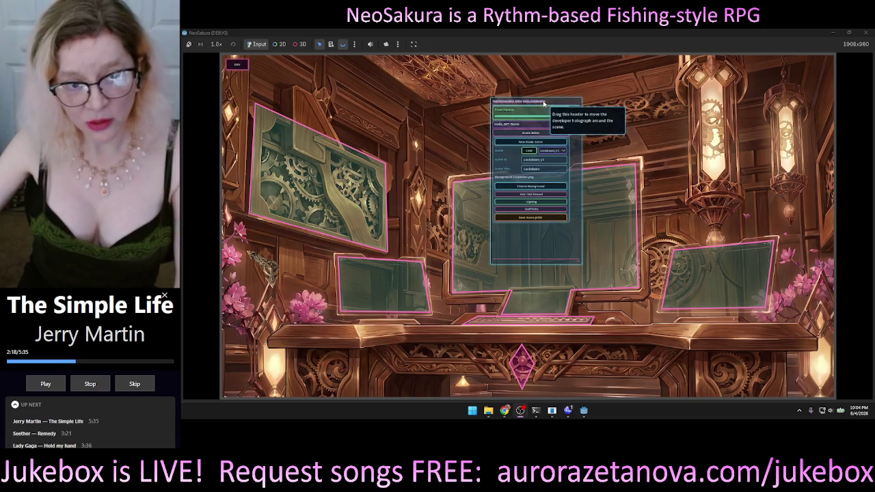
left_click(322, 202)
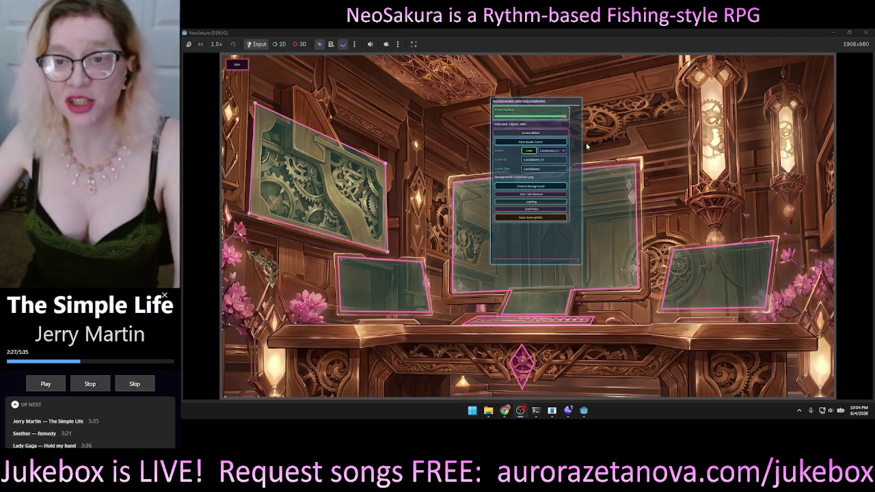
left_click_drag(575, 106, 568, 127)
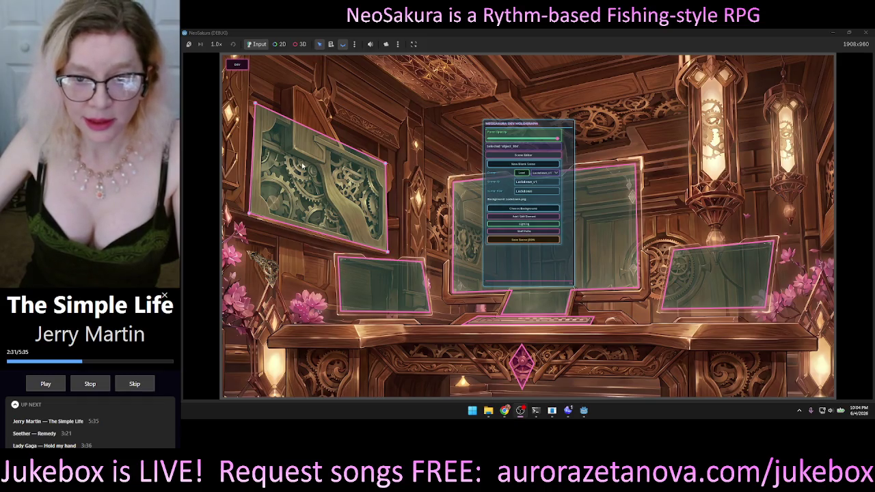
Expand Add / Edit Element, select the Lockdown_v1 scene ID text, and bring Codex forward
left_click(524, 216)
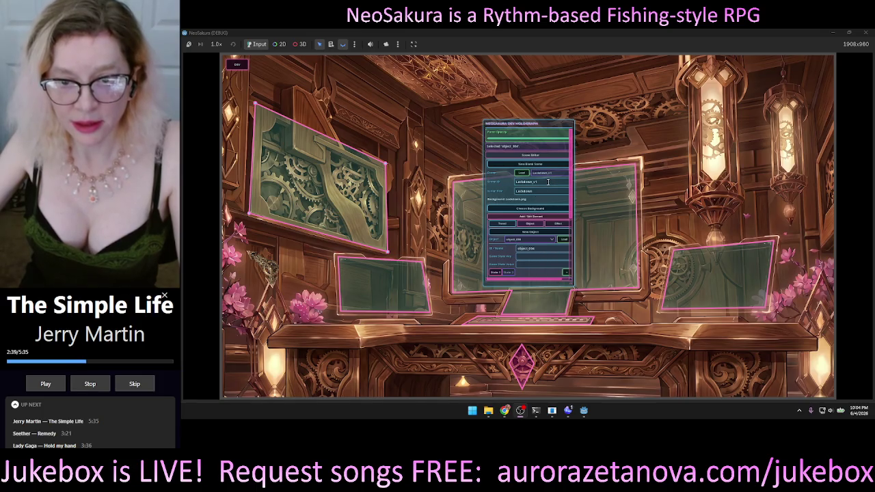
left_click_drag(547, 181, 508, 183)
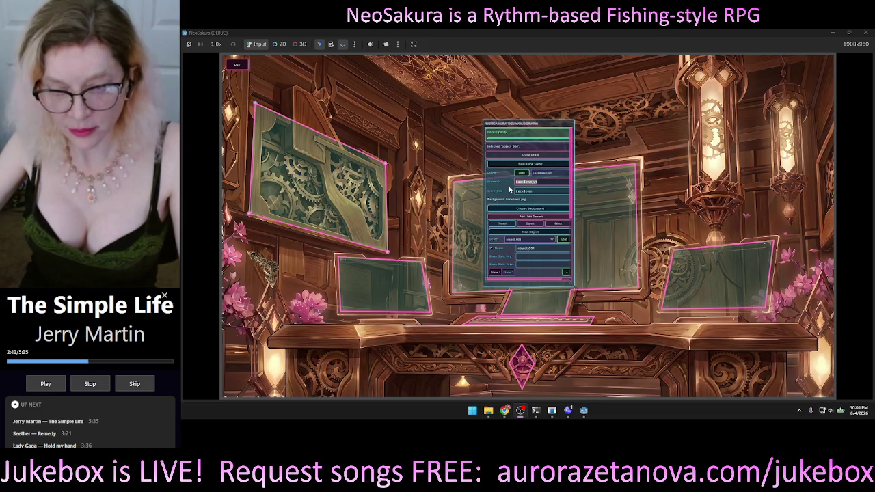
left_click(569, 411)
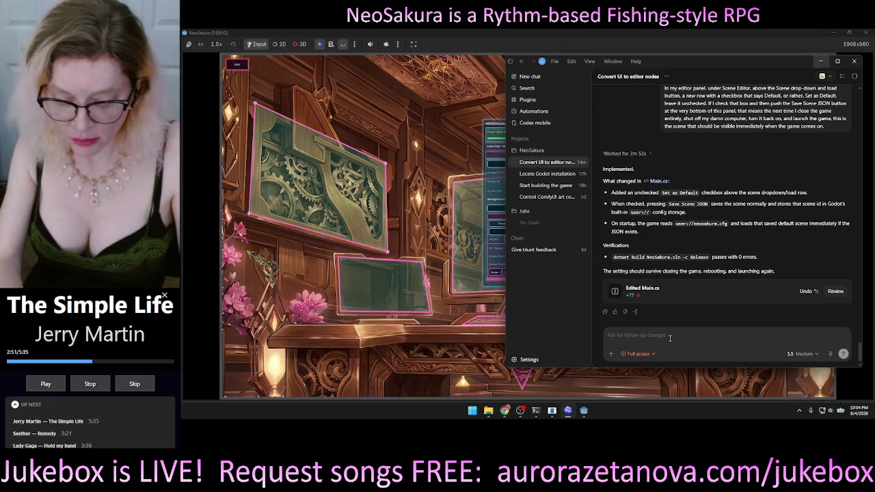
Type 'Scene ID: Lockdown_v1' into the Codex message box
type("Lockdown_v1")
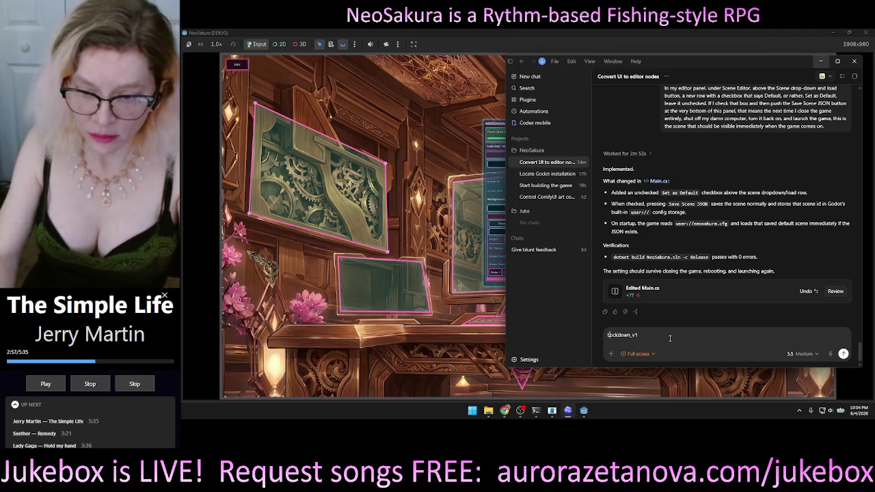
type("Scened")
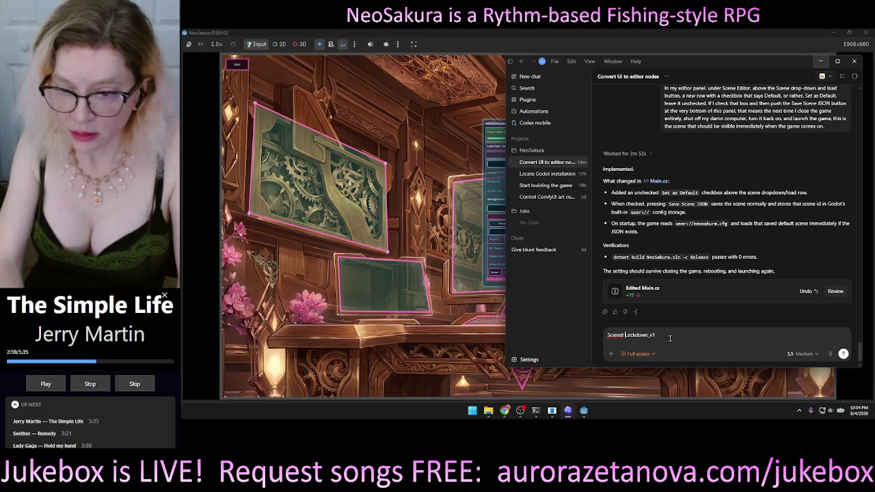
key("BackSpace")
key("BackSpace")
type("ID:")
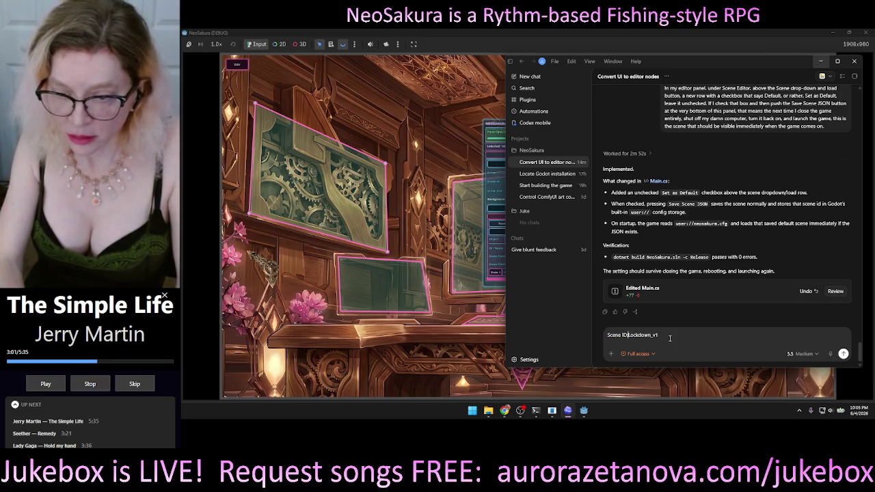
Copy object_004 from the game and paste it on a new line of the draft
key("alt+Tab")
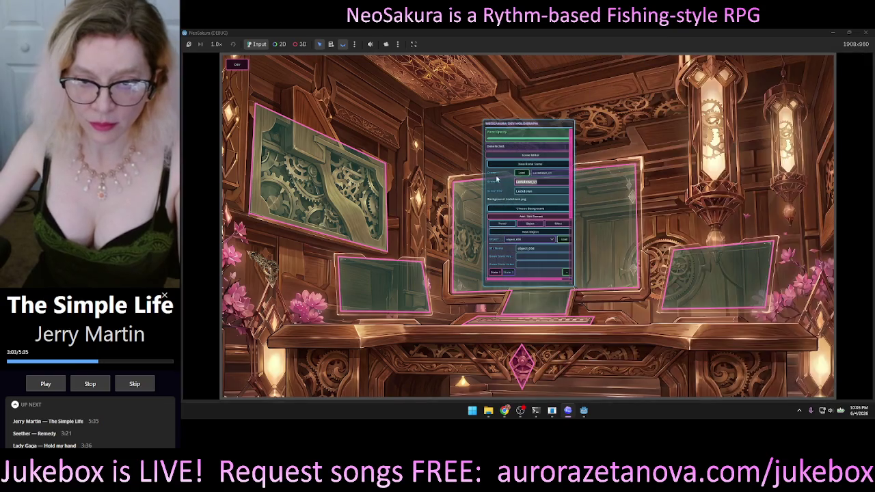
left_click(476, 251)
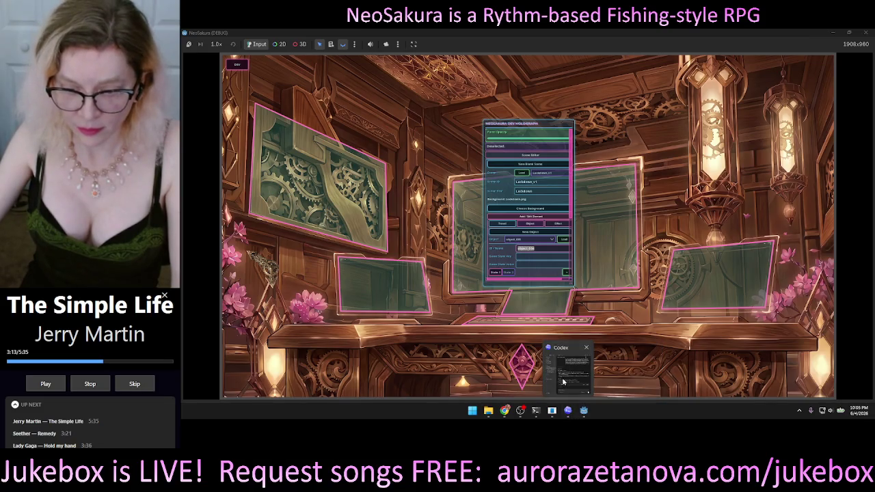
left_click(569, 411)
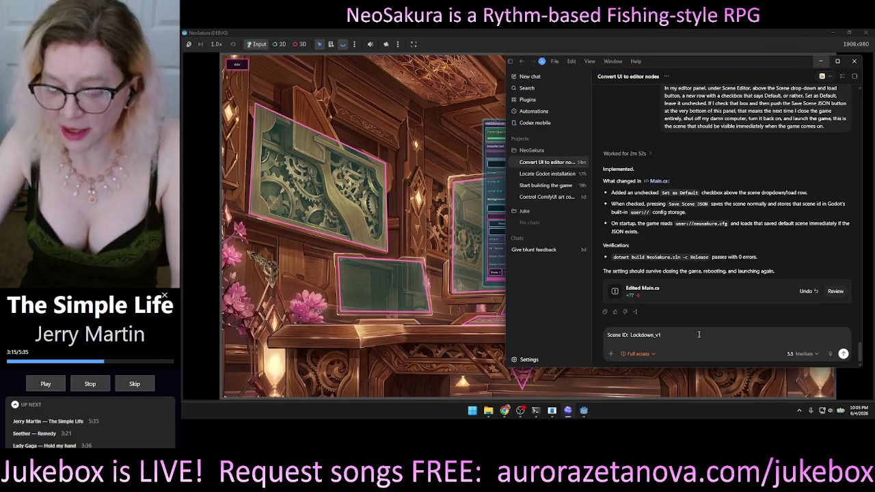
key("shift+Return")
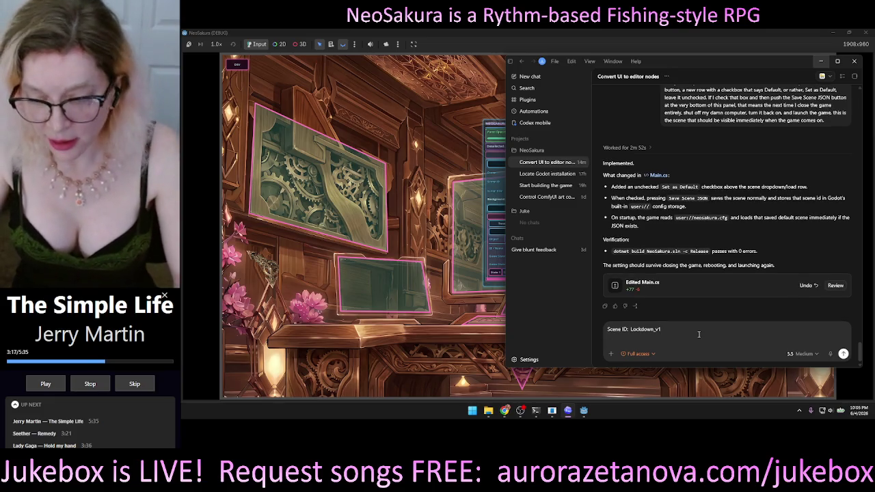
type("object_004")
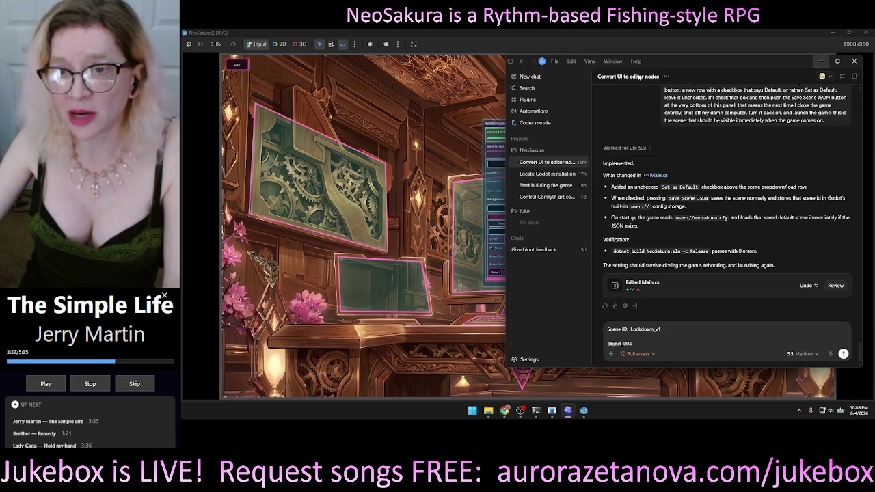
mouse_move(706, 62)
left_mouse_down()
mouse_move(807, 72)
mouse_move(641, 71)
mouse_move(797, 67)
mouse_move(639, 80)
left_mouse_up()
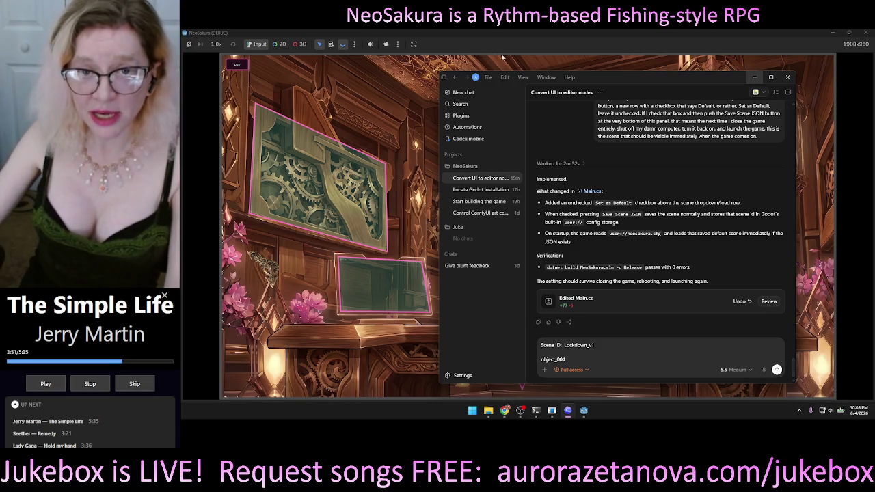
Start a new empty chat and review the 5.5 Medium model options without changing them
left_click(461, 92)
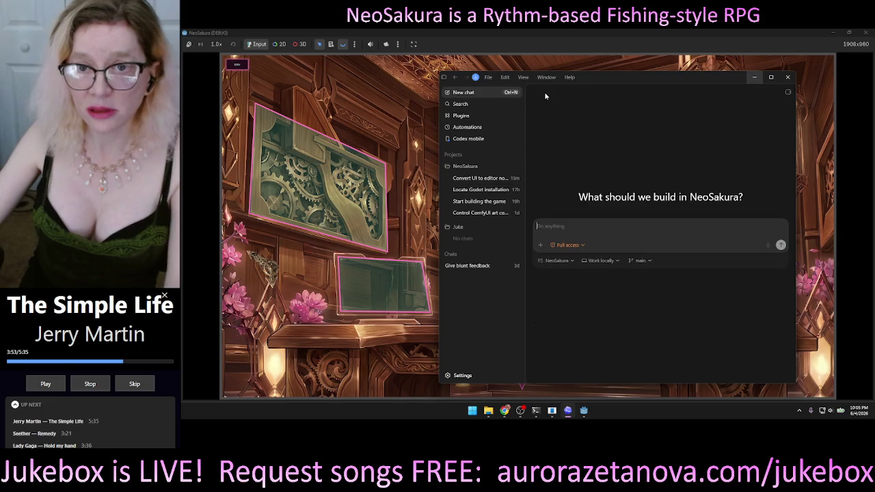
left_click_drag(588, 80, 729, 65)
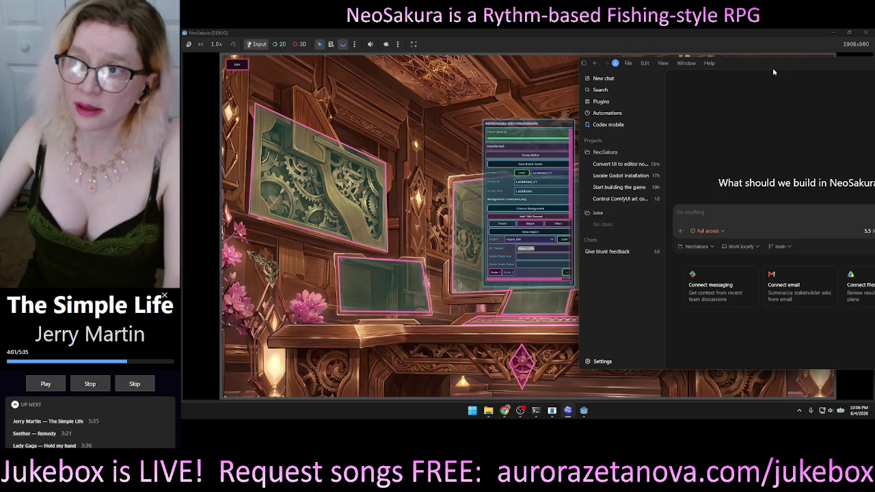
left_click_drag(772, 68, 618, 81)
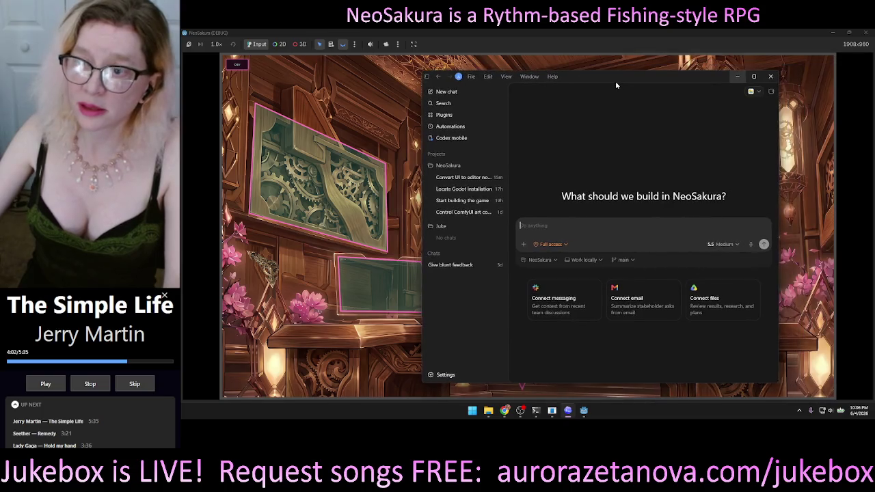
left_click(738, 245)
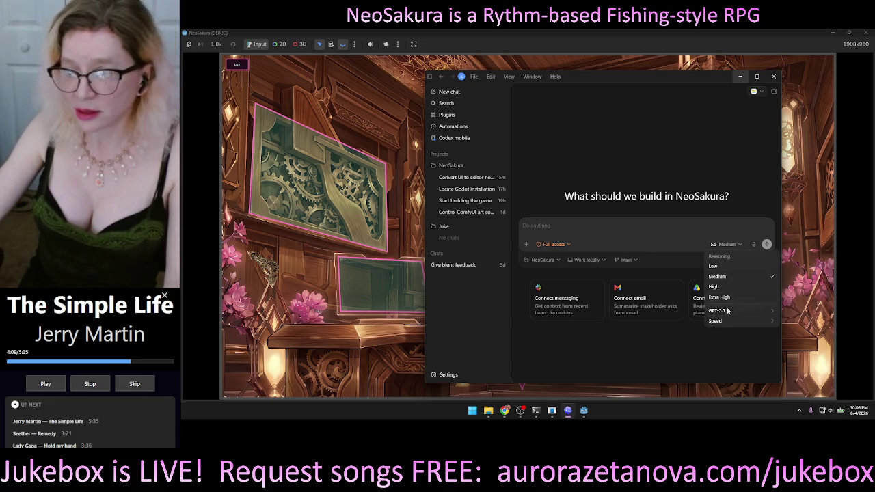
mouse_move(729, 312)
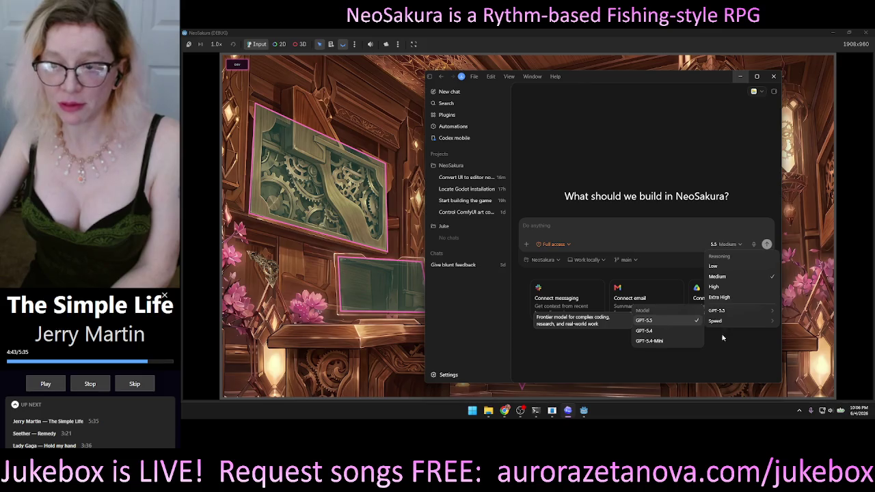
left_click(755, 366)
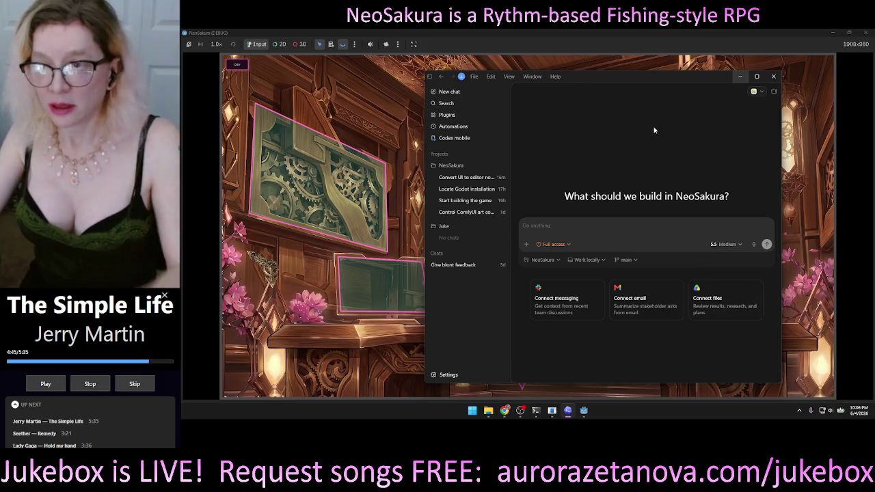
Search the Codex Configuration settings for 'model', then close the Codex window
left_click(435, 376)
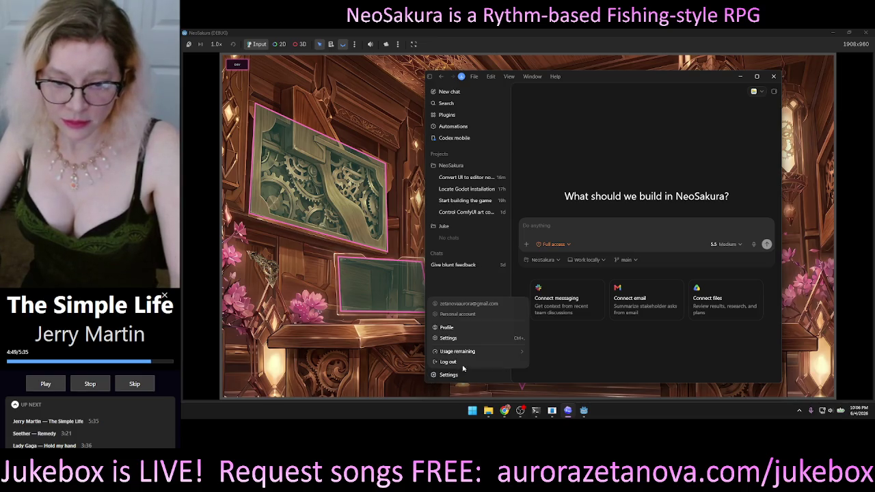
left_click(470, 338)
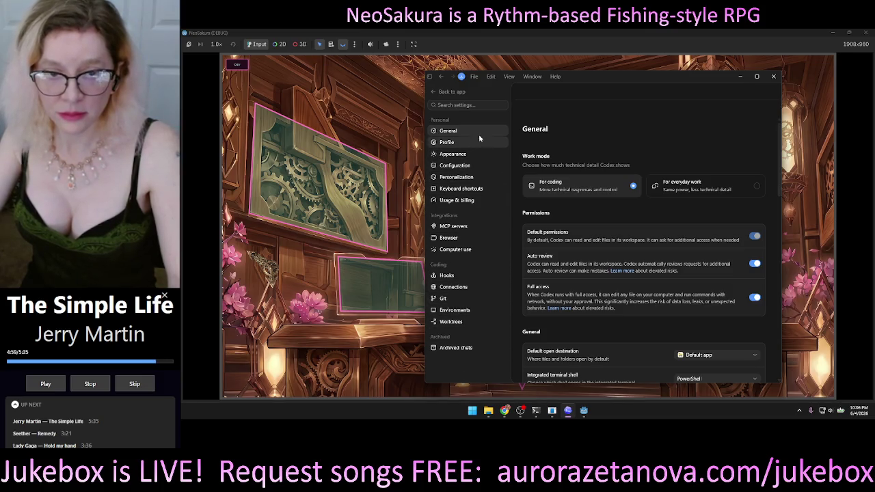
left_click(463, 166)
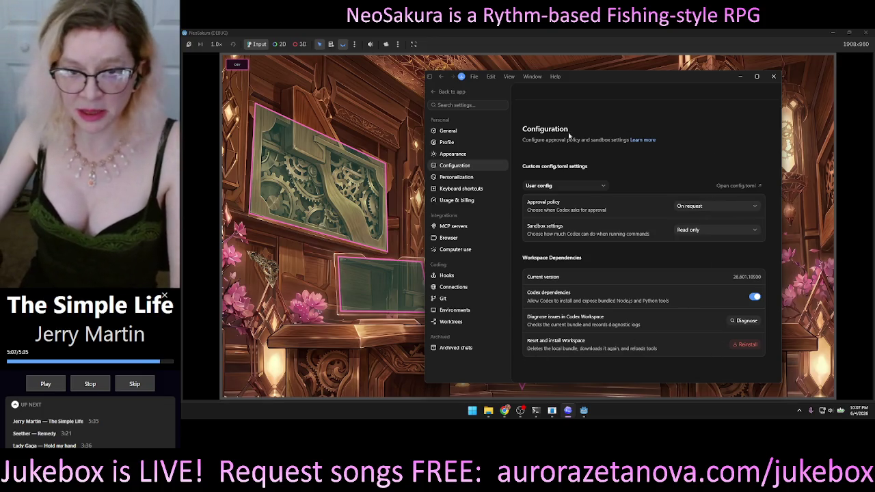
left_click(478, 105)
type("model")
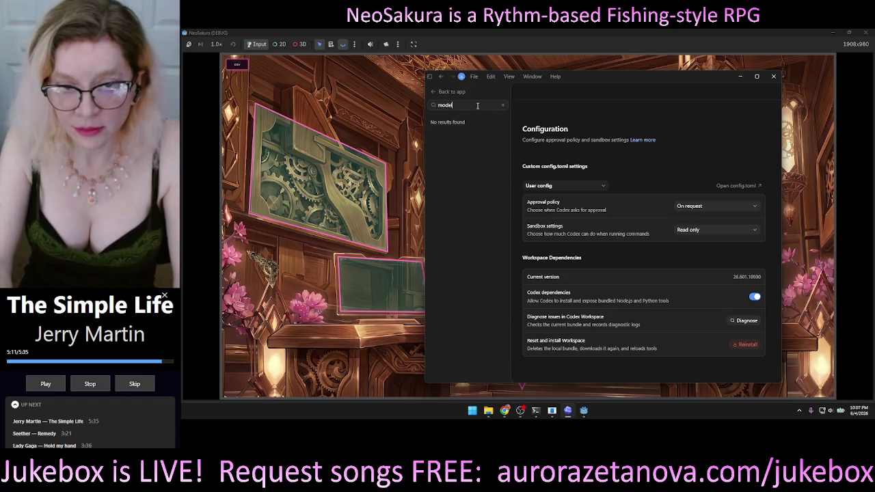
left_click(775, 77)
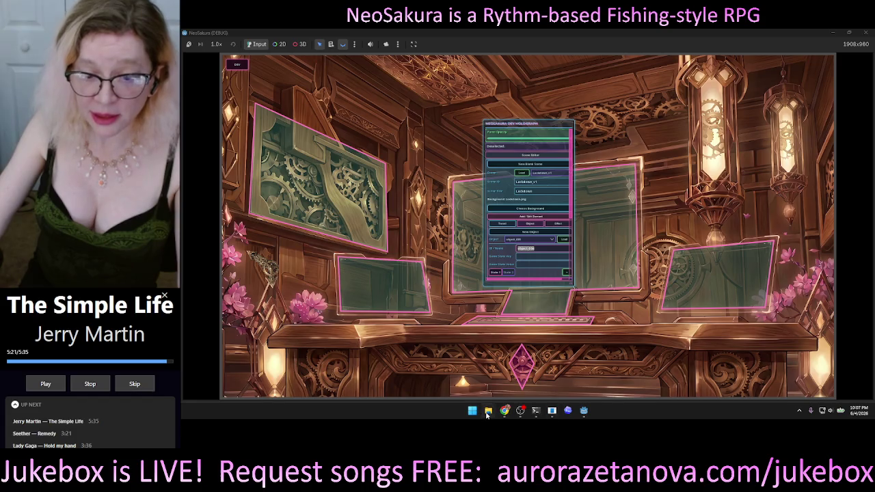
Browse to D:\Projects\NeoSakura\Game in File Explorer and open a terminal there
left_click(488, 413)
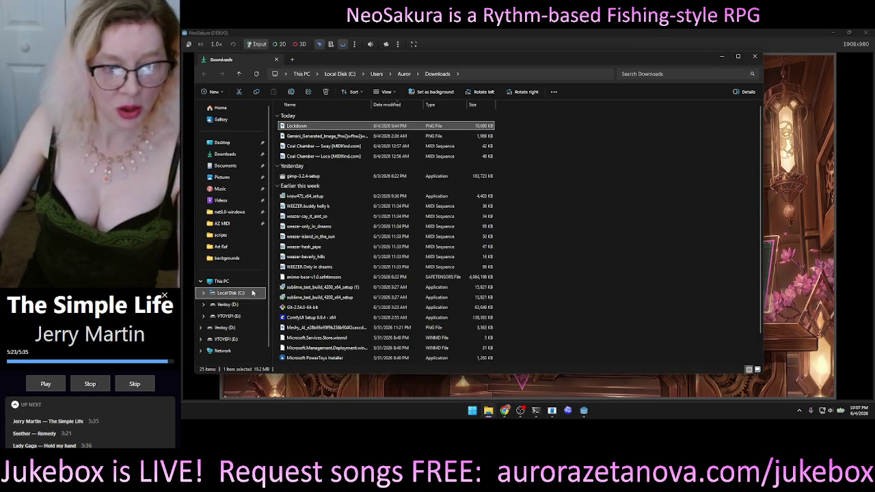
left_click(241, 307)
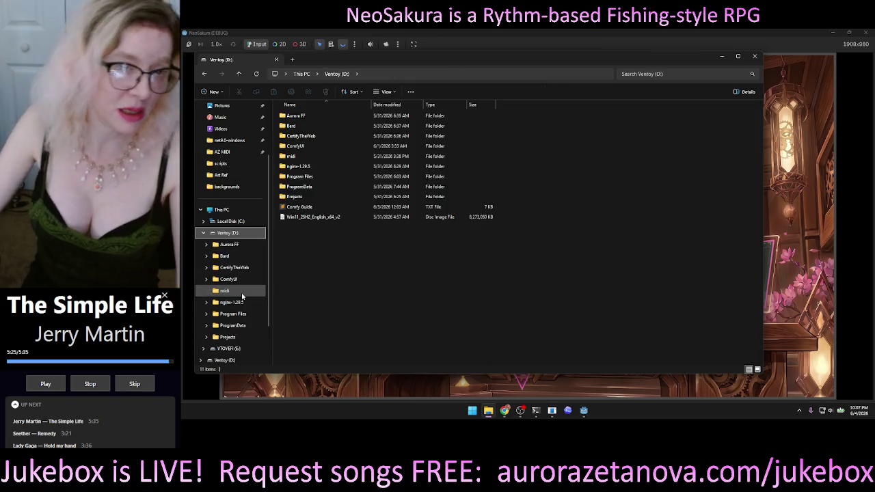
double_click(305, 198)
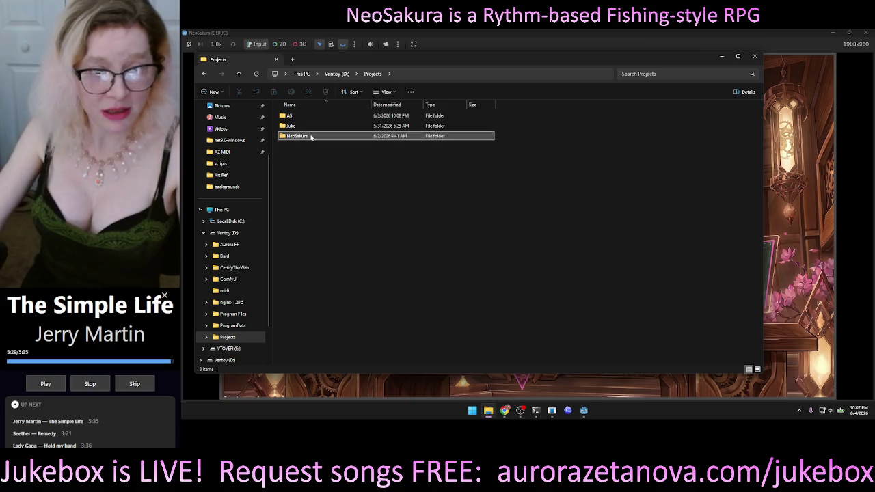
double_click(311, 137)
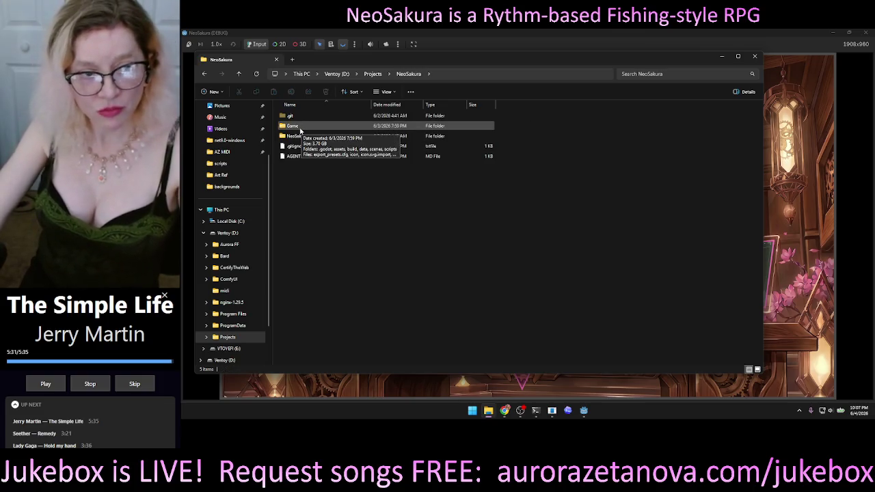
double_click(310, 130)
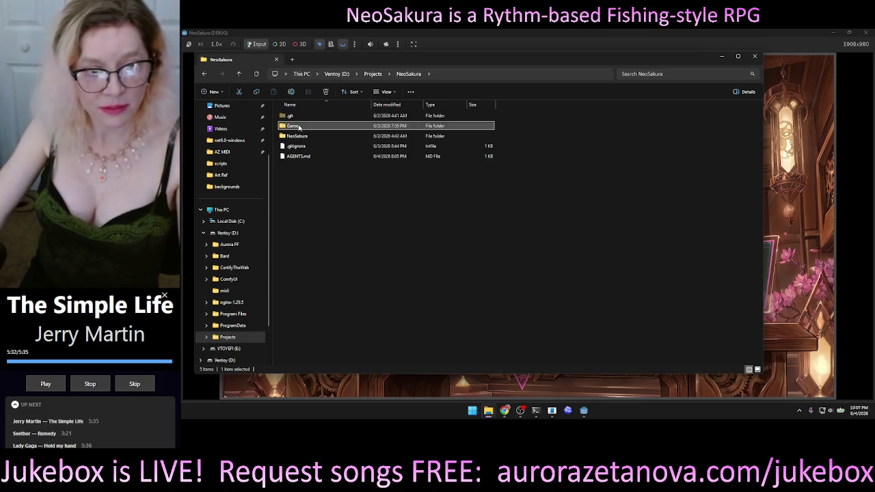
right_click(347, 297)
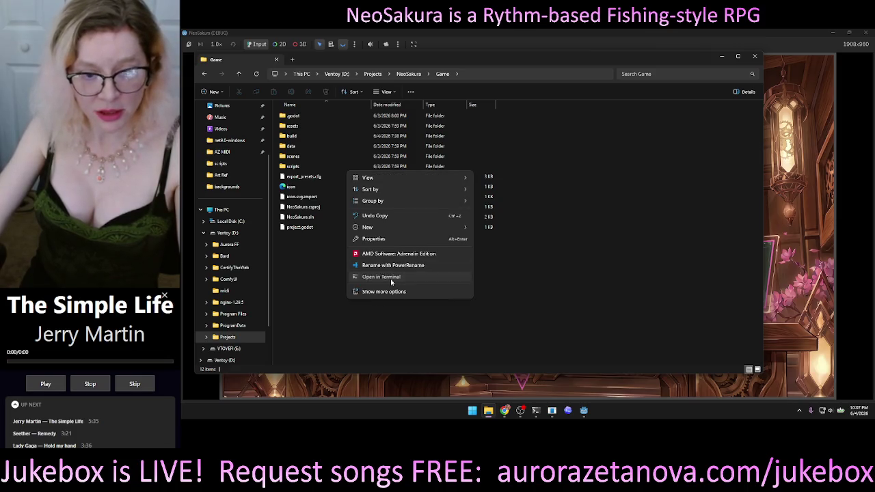
left_click(391, 278)
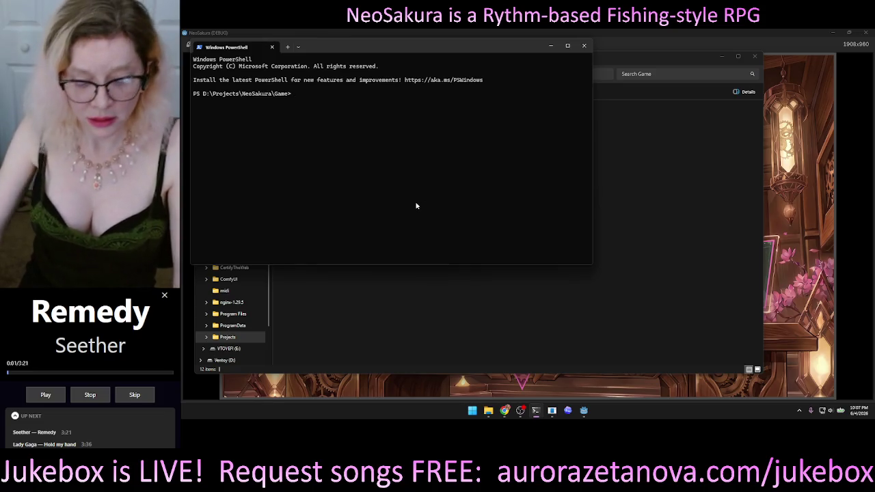
Run codex in PowerShell, which is not recognized, and close File Explorer
type("codex")
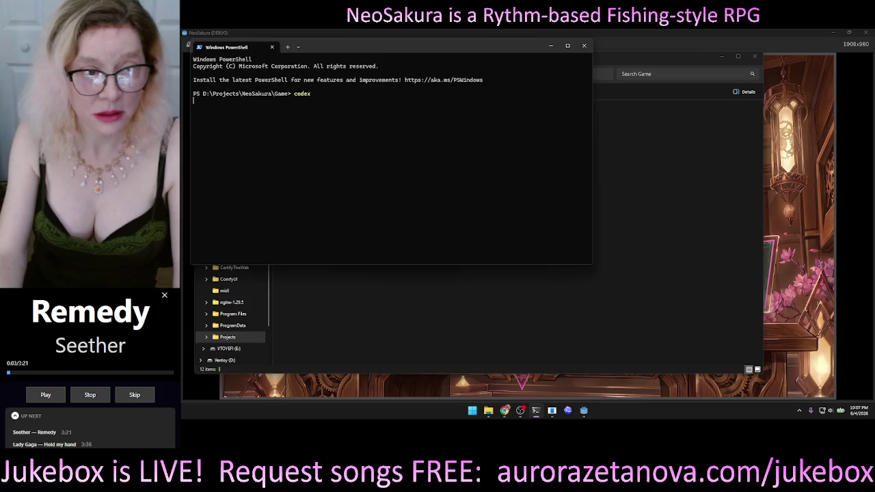
key("Return")
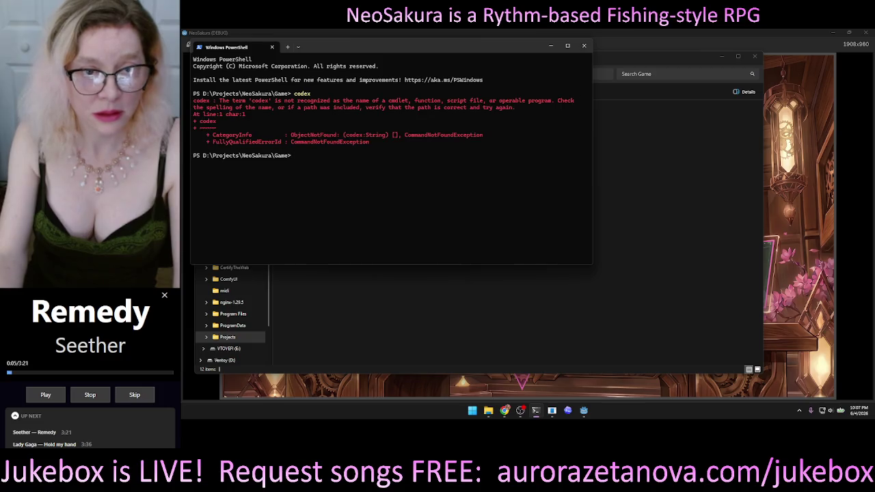
mouse_move(394, 44)
left_mouse_down()
mouse_move(639, 107)
mouse_move(533, 115)
left_mouse_up()
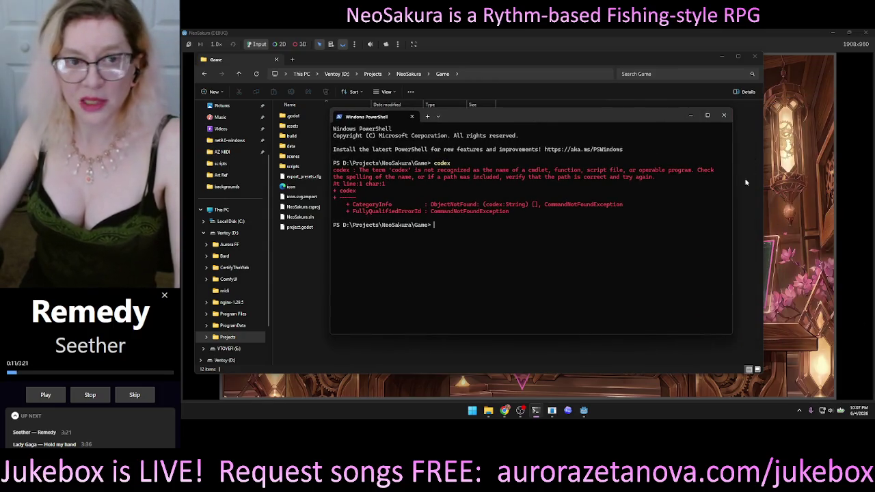
left_click(755, 56)
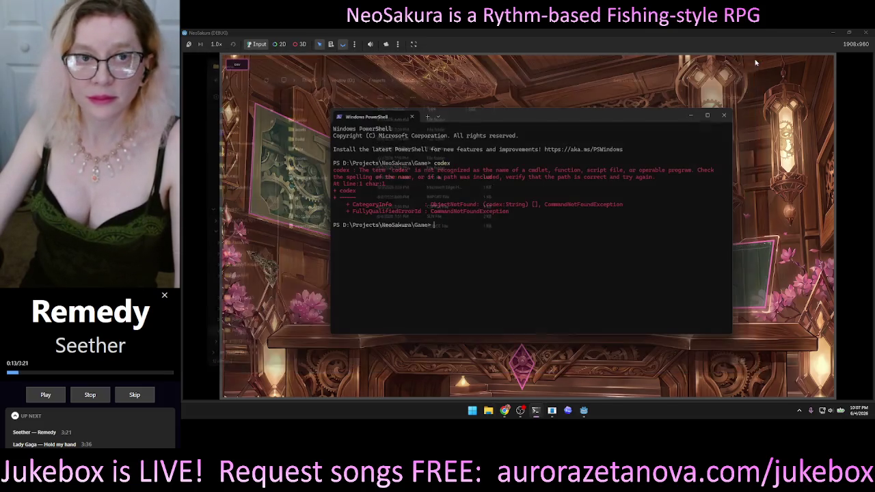
Google 'codex cli windows' in a new Chrome tab
left_click(504, 410)
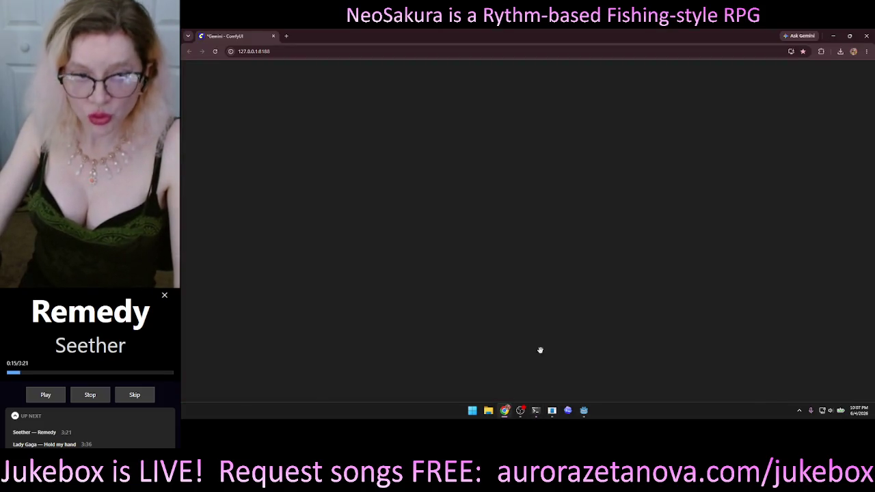
left_click(287, 36)
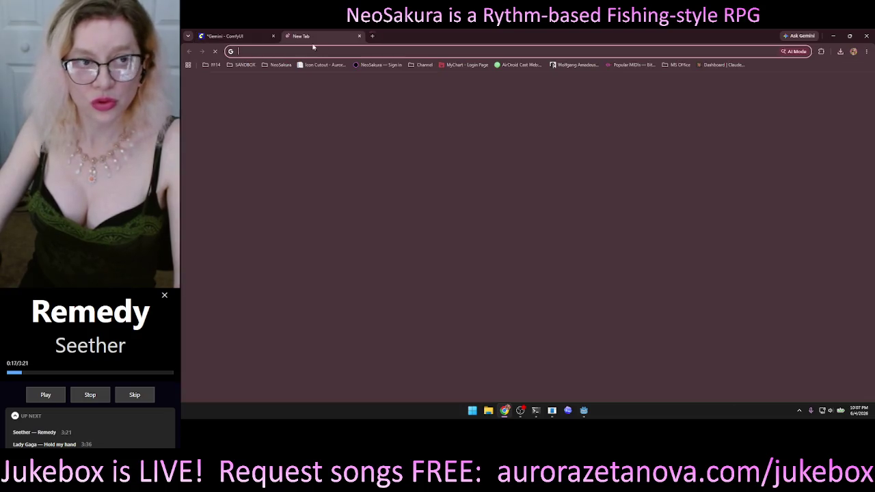
left_click(451, 178)
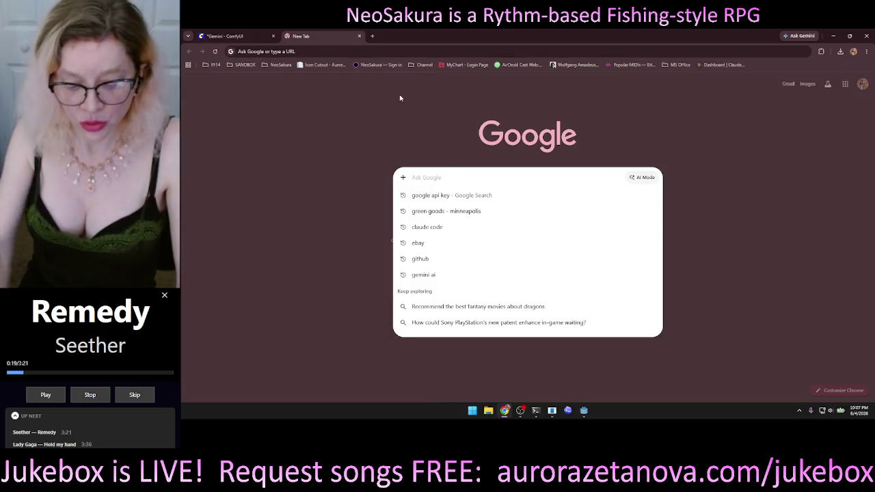
type("codex cli")
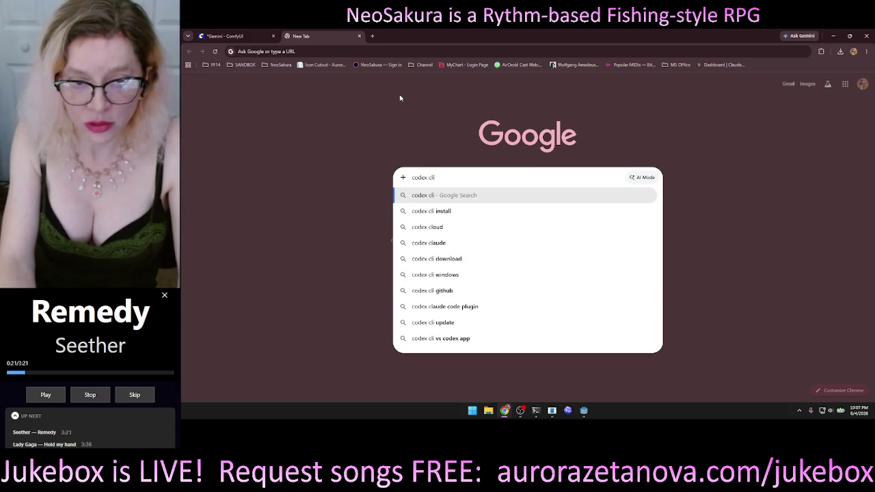
key("Down")
key("Down")
key("Down")
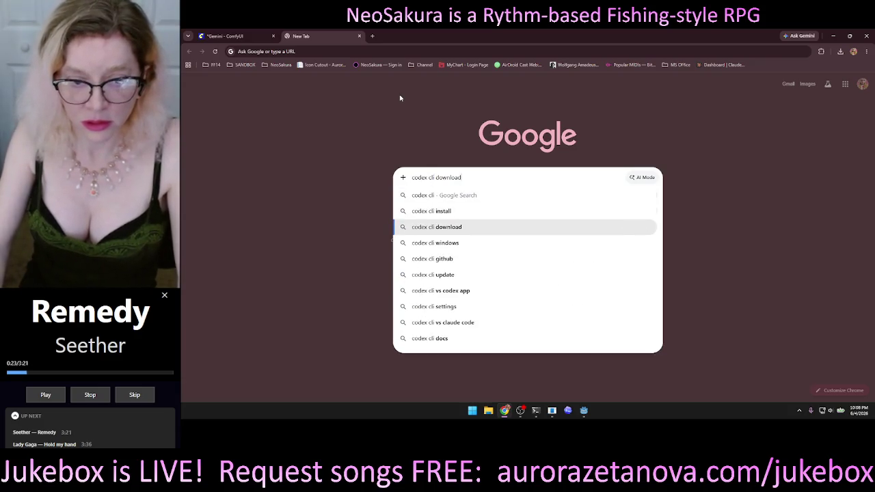
key("Return")
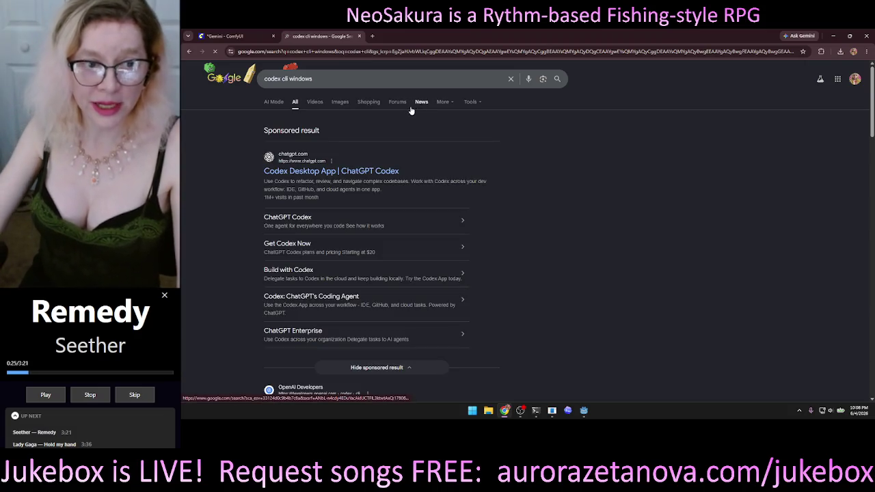
Open the Codex page and copy its 'Keep going in the terminal' install command
left_click(369, 172)
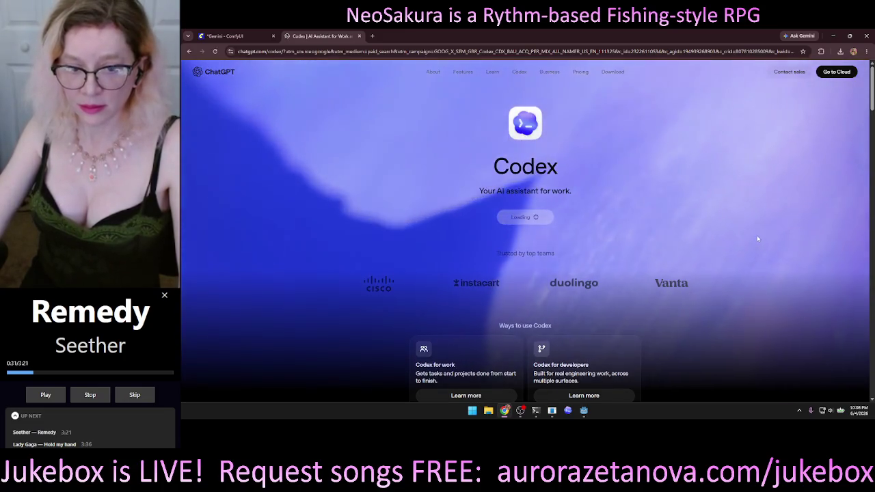
scroll(752, 253, "down", 2)
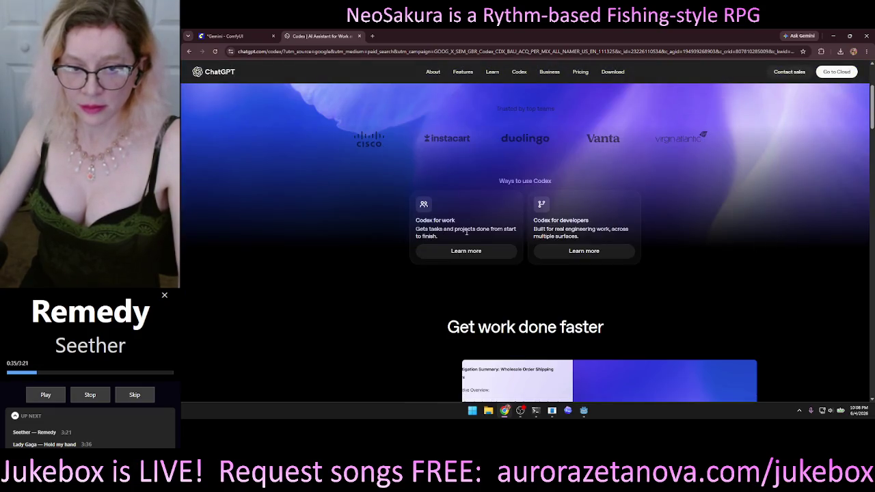
scroll(836, 320, "down", 3)
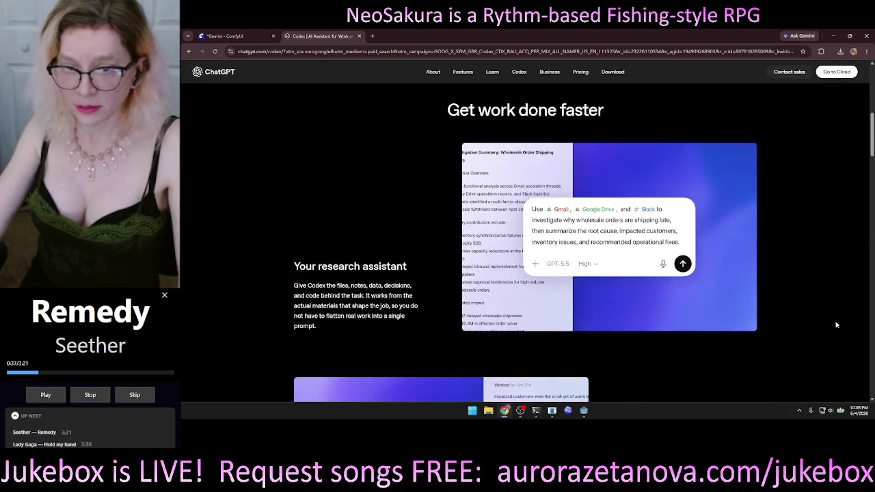
scroll(836, 325, "down", 10)
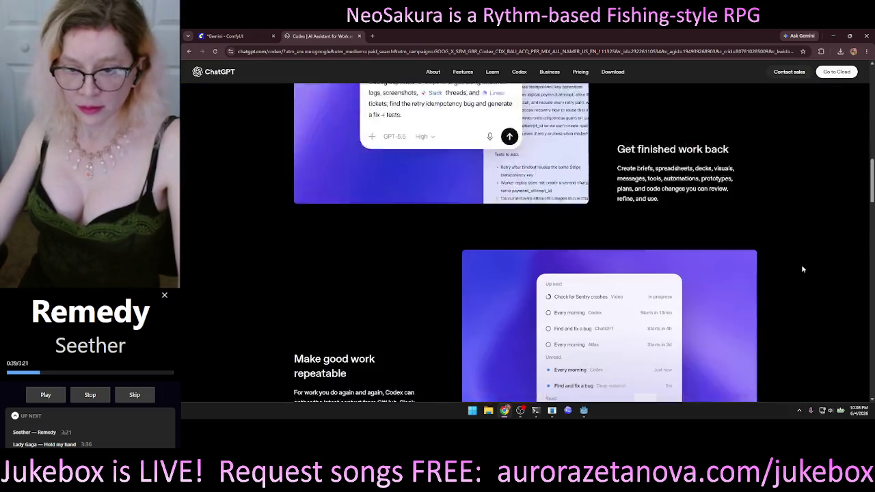
scroll(813, 256, "down", 10)
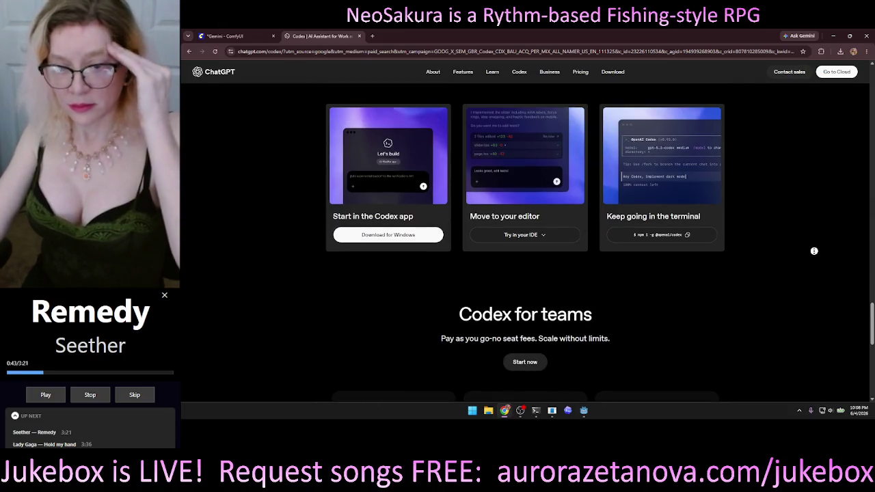
scroll(807, 227, "up", 1)
scroll(808, 228, "up", 1)
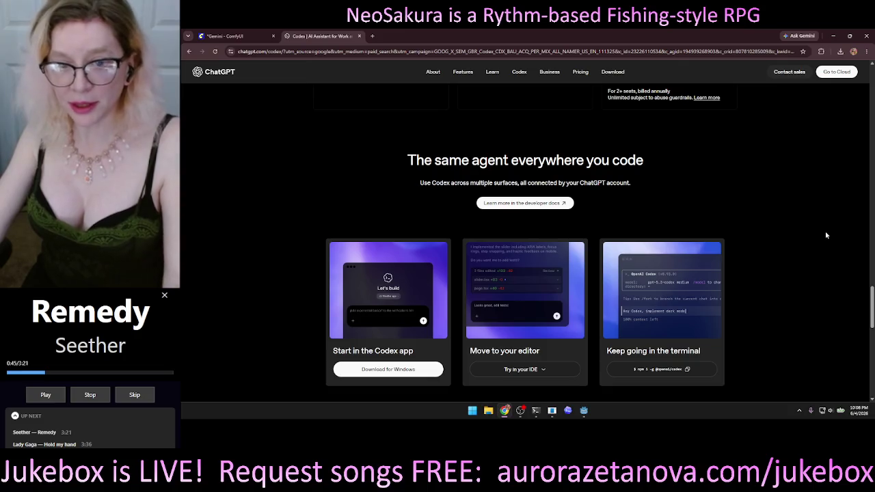
scroll(810, 230, "down", 1)
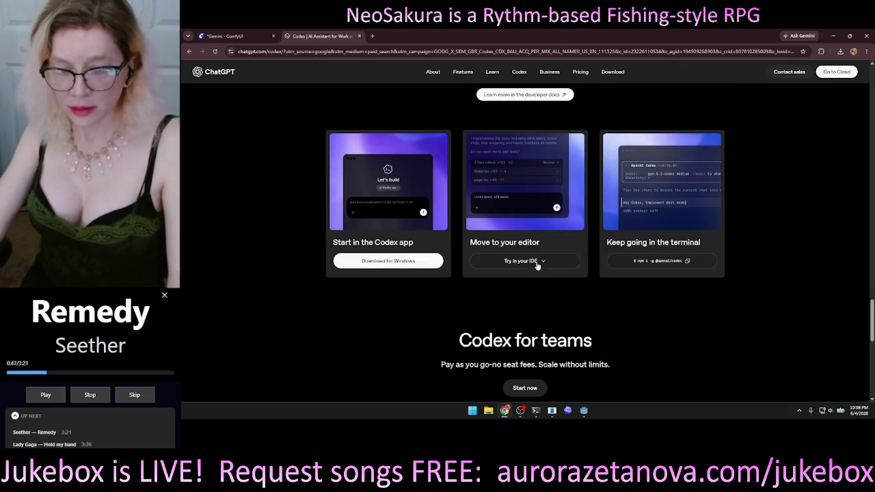
left_click(550, 265)
left_click(550, 265)
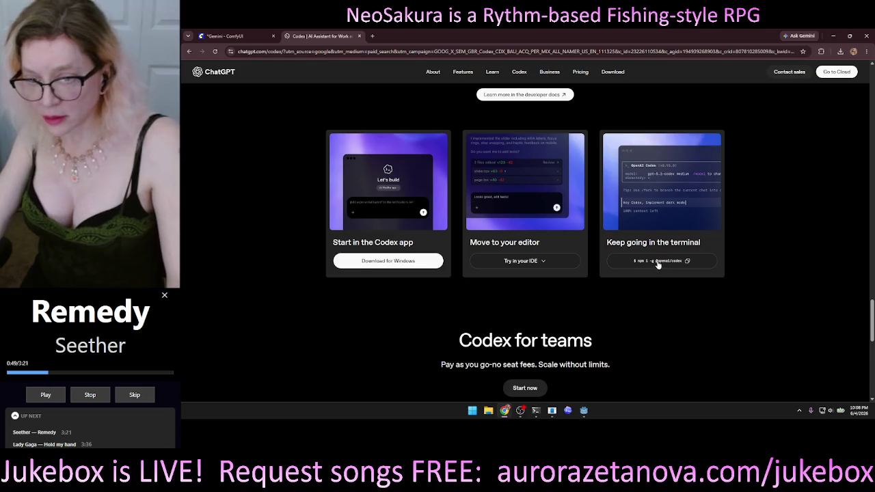
left_click(686, 263)
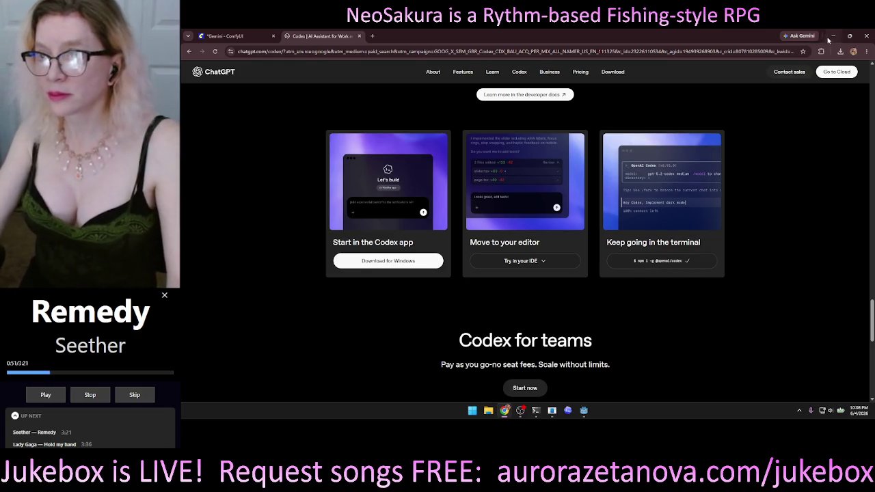
left_click(834, 36)
key("ctrl+v")
key("Return")
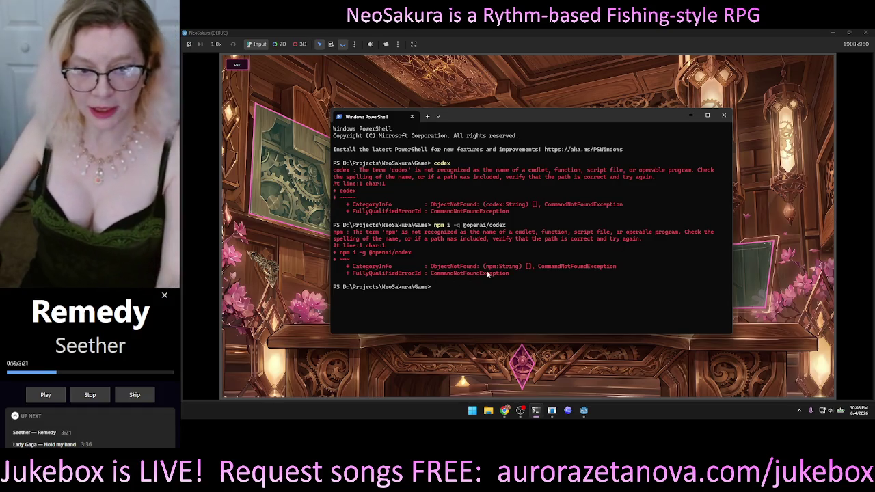
left_click(723, 115)
left_click(568, 410)
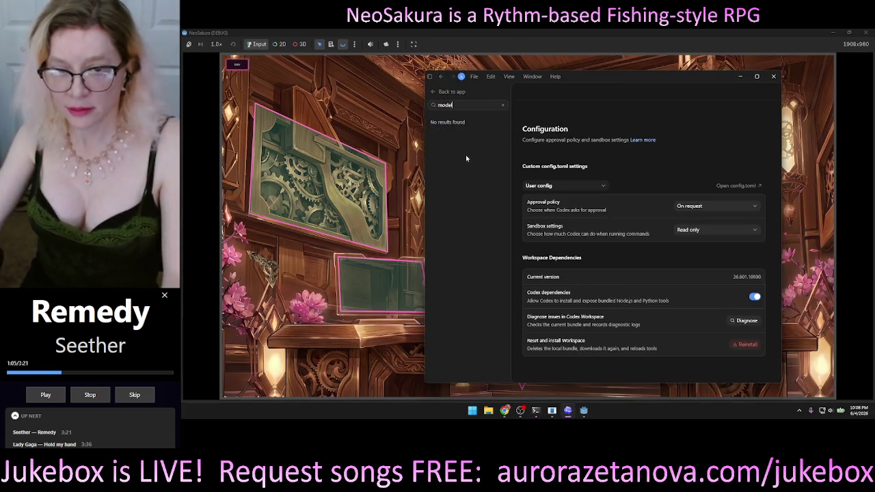
left_click(450, 92)
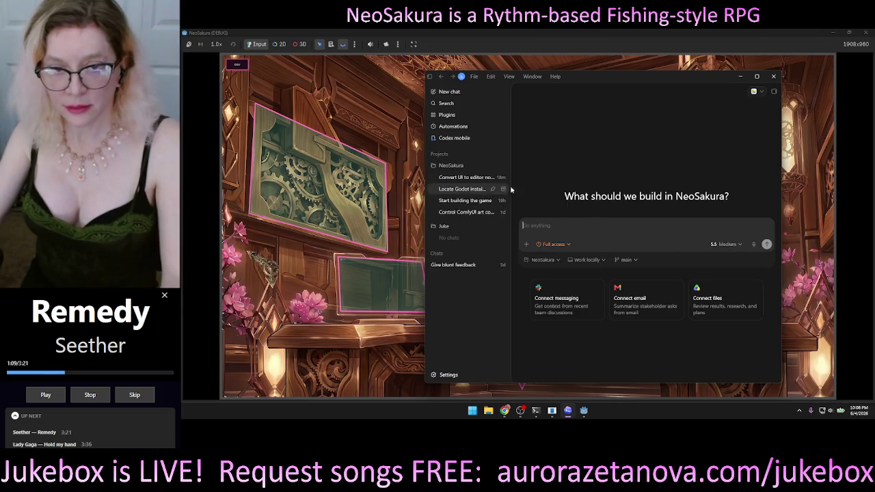
Switch the chat to GPT-5.4-Mini with Low reasoning and start voice dictation
left_click(730, 245)
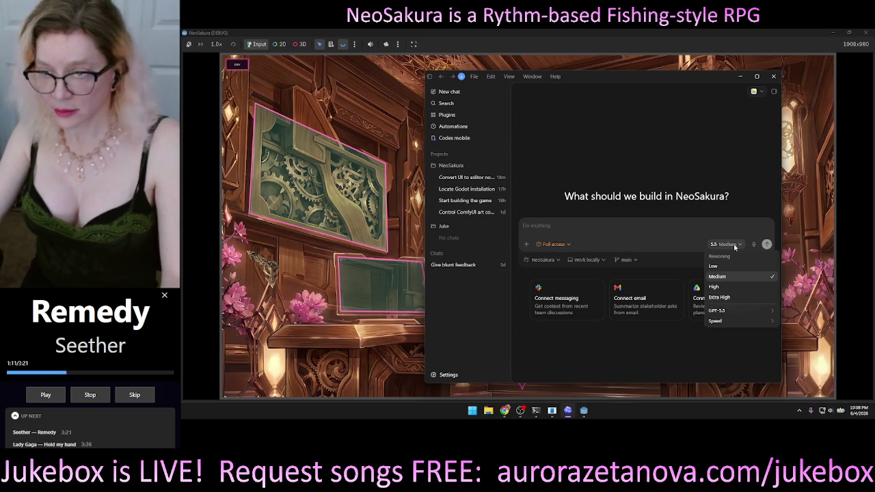
mouse_move(732, 314)
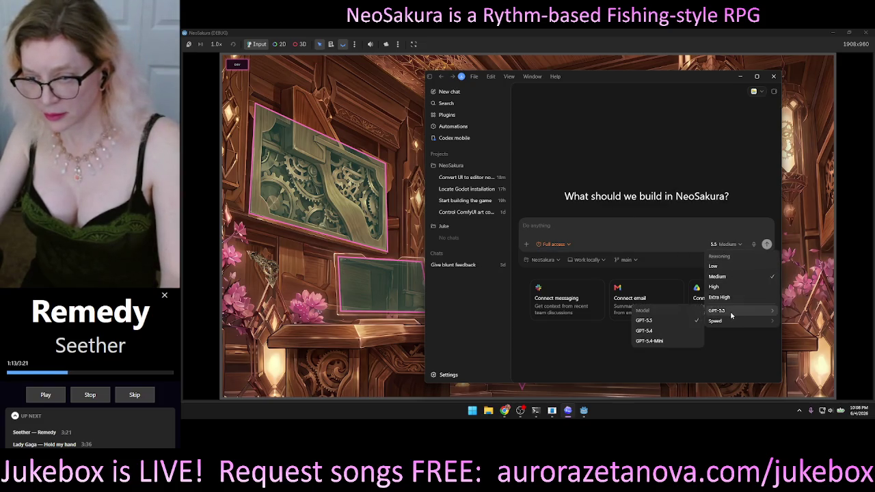
left_click(655, 341)
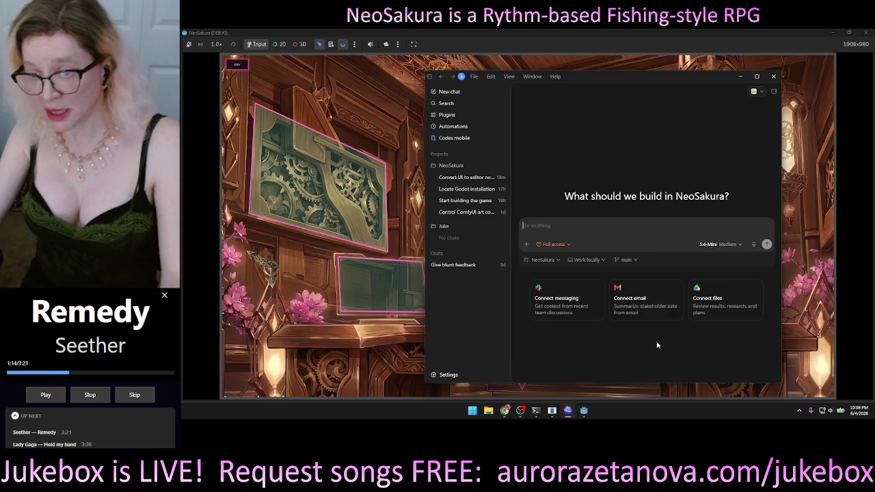
left_click(723, 245)
left_click(729, 268)
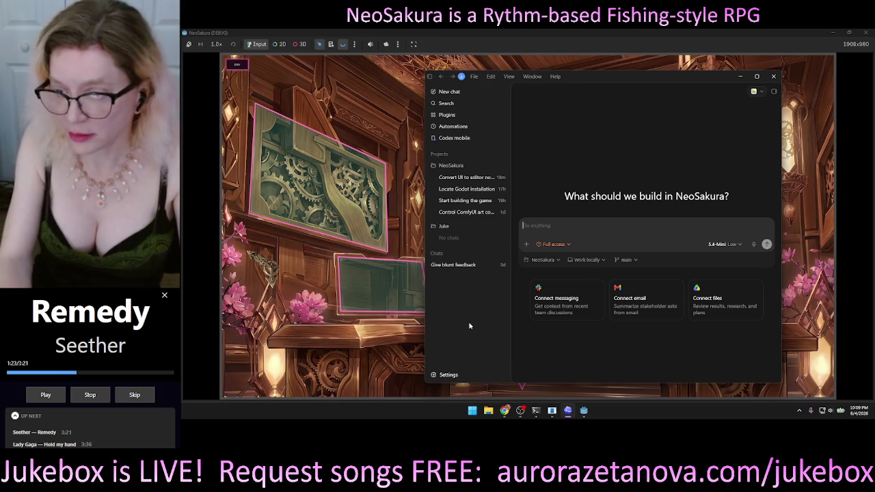
left_click(755, 245)
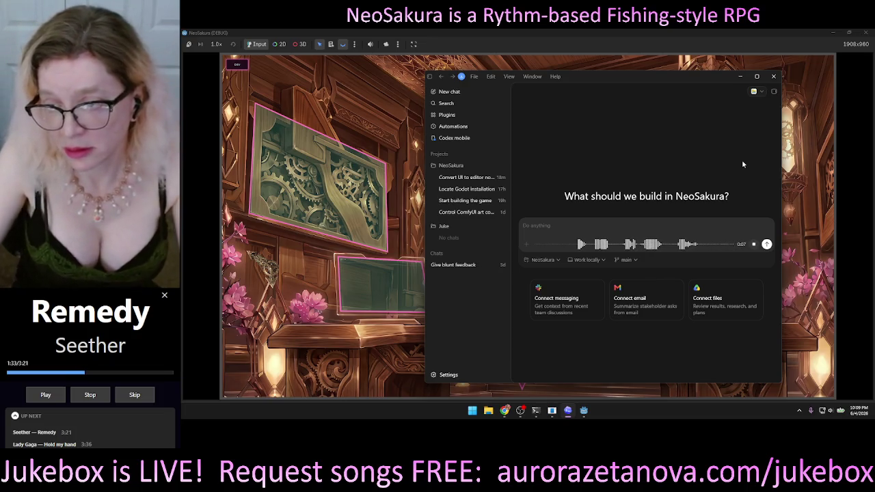
Send the dictated 'Install Codex CLI for Windows.' prompt, then close the NeoSakura game with Alt+F4
left_click(767, 244)
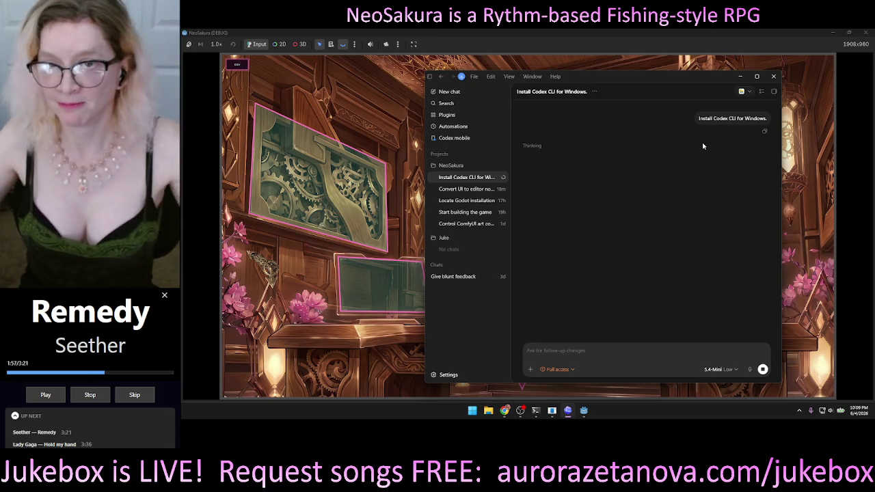
left_click(606, 29)
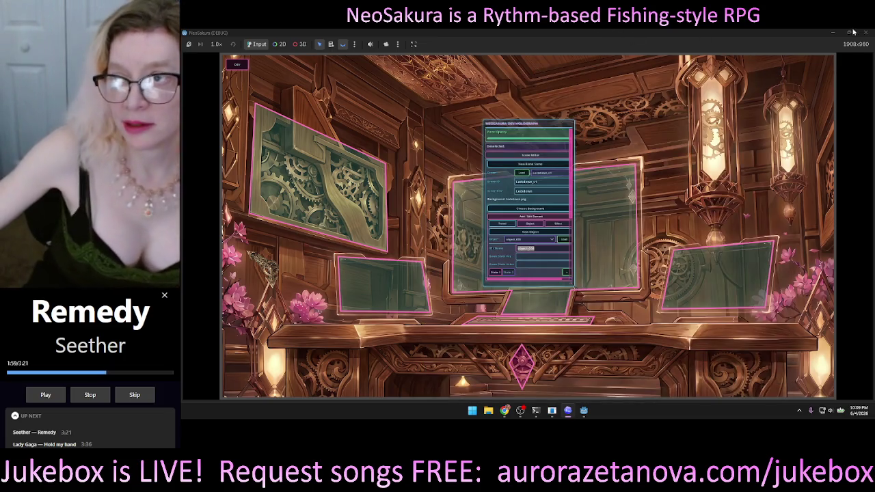
left_click(624, 125)
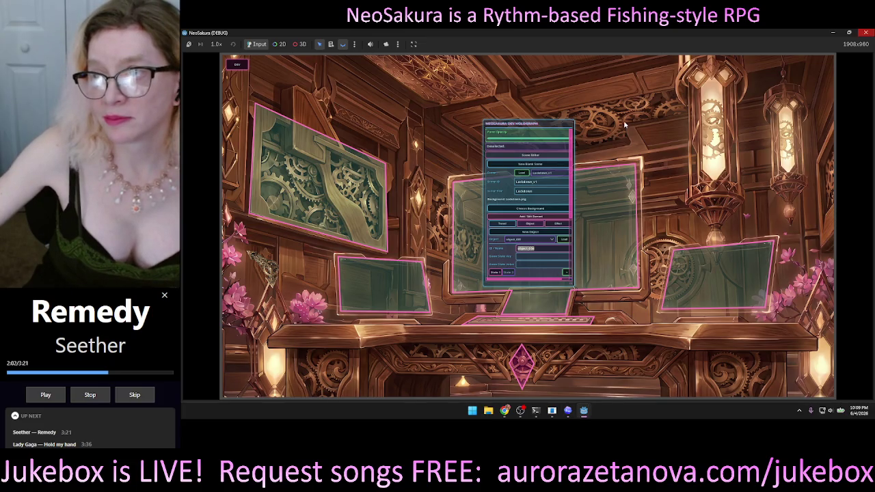
key("alt+F4")
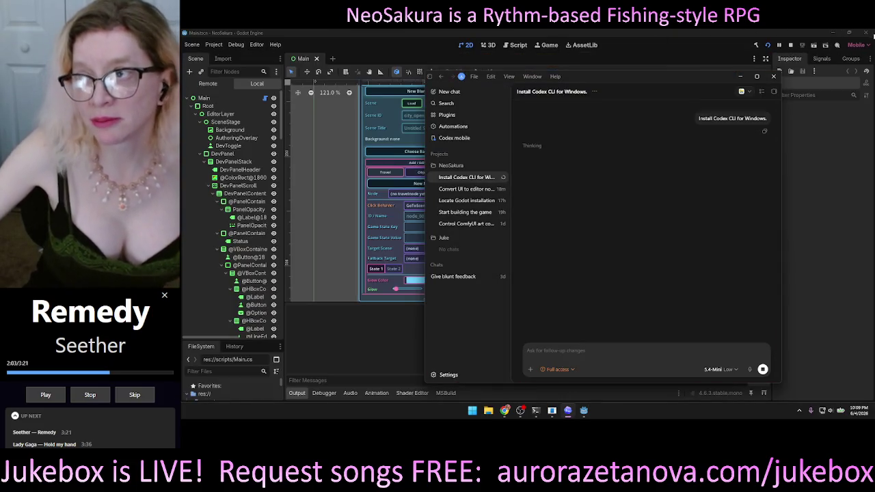
Close the Godot editor and reposition the Codex window while the CLI install completes
left_click(867, 34)
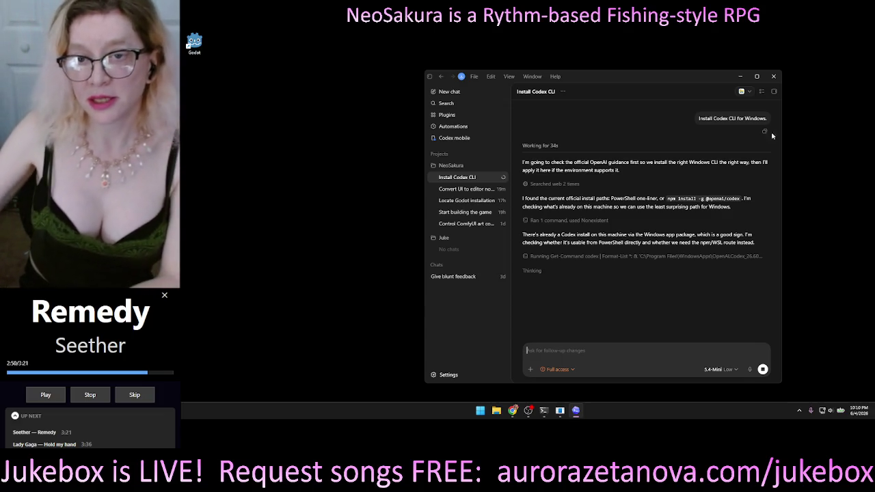
mouse_move(597, 76)
left_mouse_down()
mouse_move(539, 52)
mouse_move(585, 60)
mouse_move(643, 52)
left_mouse_up()
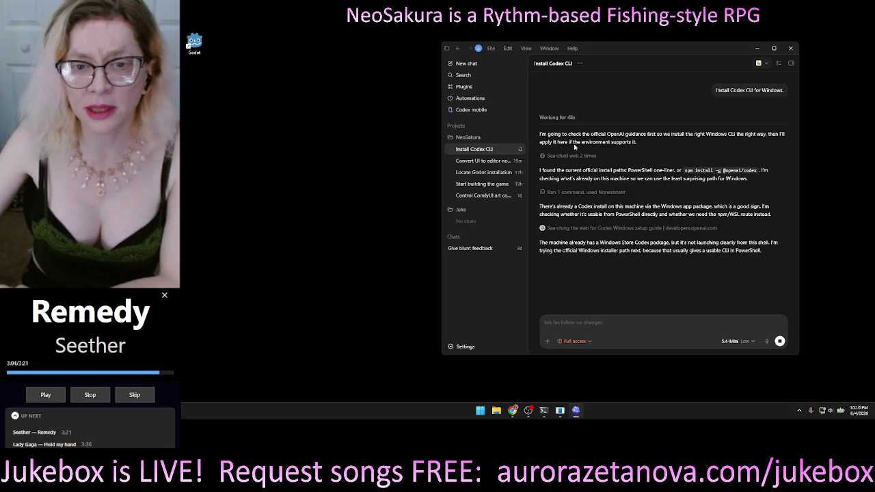
left_click_drag(642, 52, 660, 62)
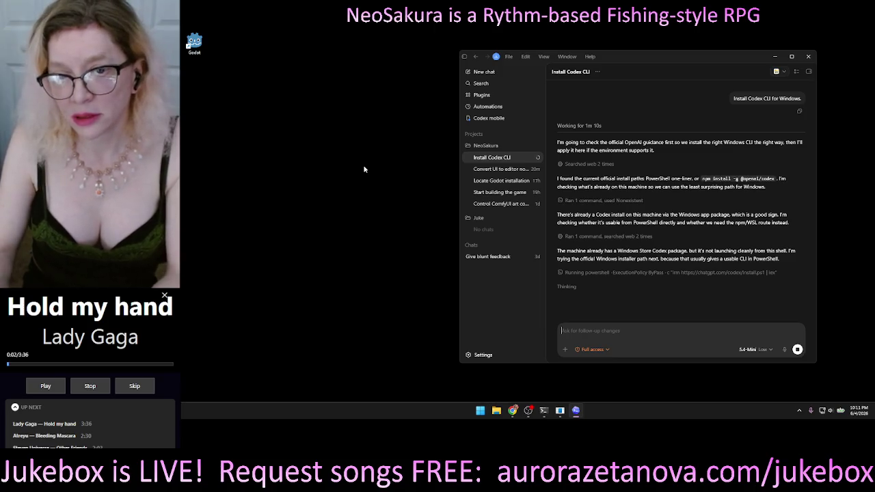
left_click_drag(671, 65, 665, 60)
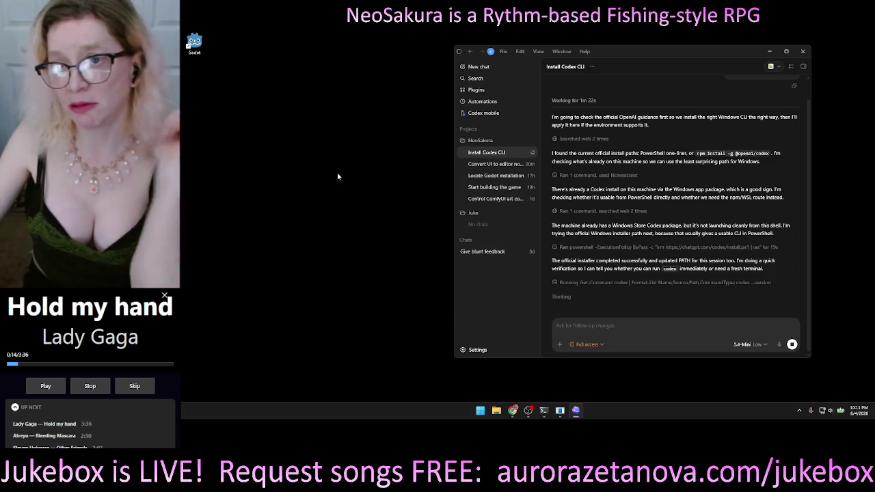
mouse_move(694, 54)
left_mouse_down()
mouse_move(623, 58)
mouse_move(783, 54)
mouse_move(685, 57)
mouse_move(699, 65)
left_mouse_up()
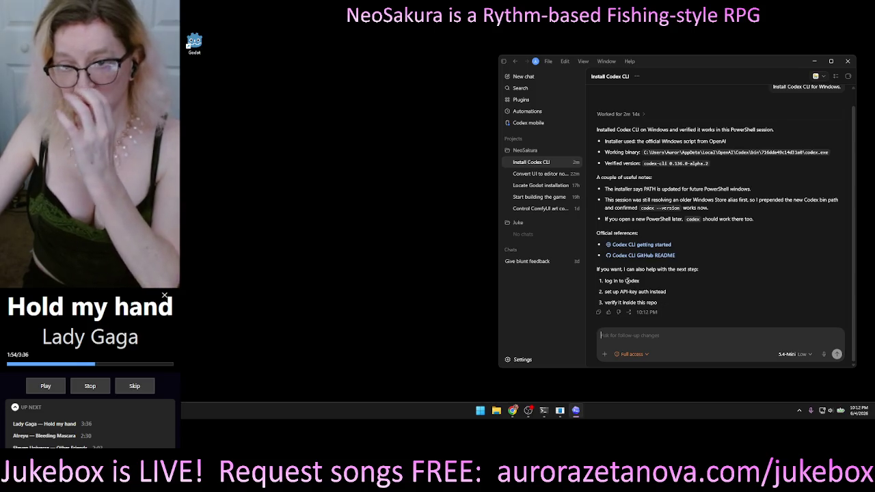
From a new File Explorer window, open PowerShell in D:\Projects\NeoSakura\Game
mouse_move(529, 410)
key("super+e")
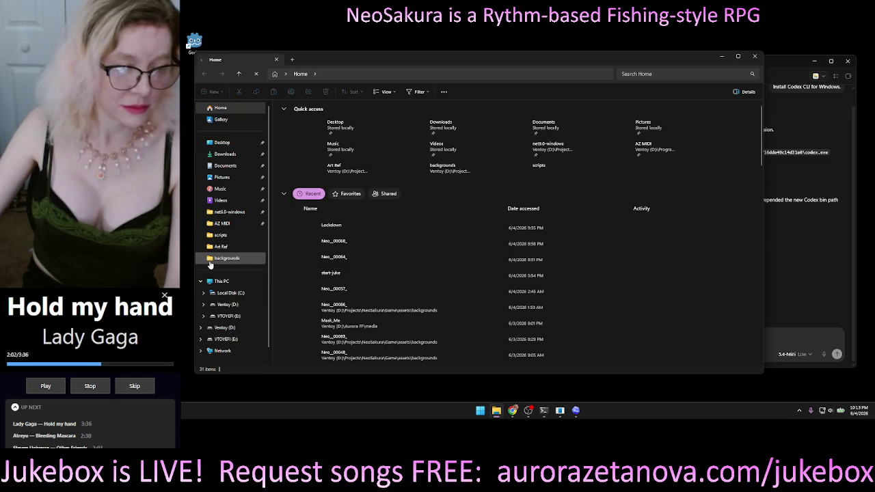
left_click(221, 305)
double_click(294, 197)
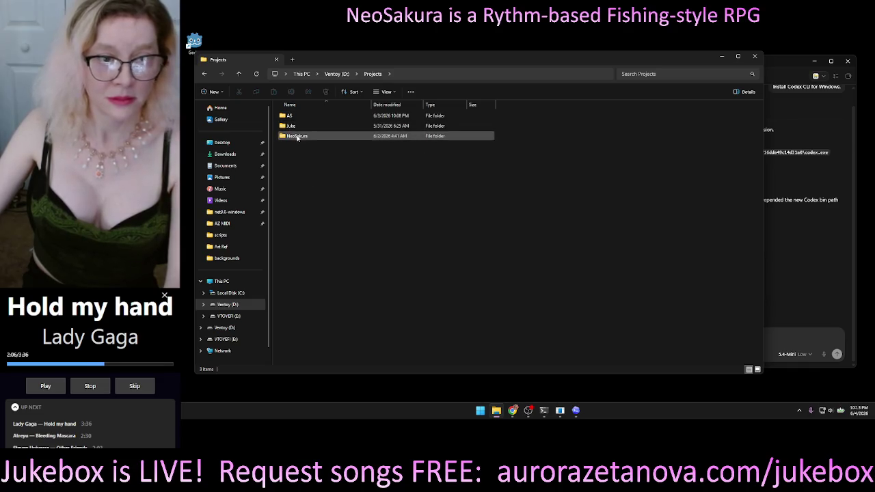
double_click(296, 135)
double_click(308, 126)
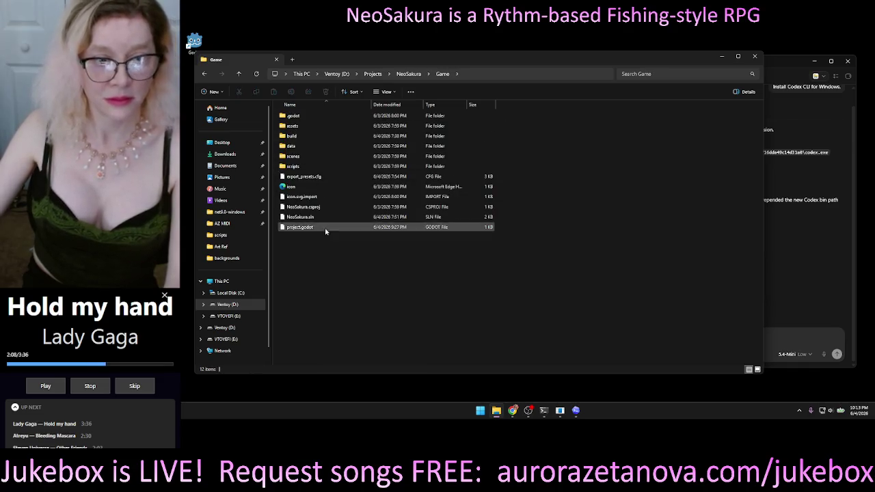
right_click(325, 268)
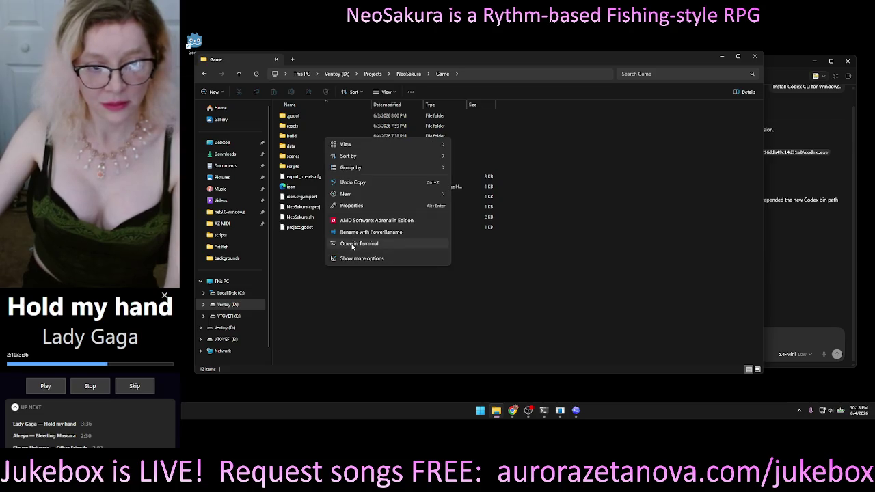
left_click(353, 244)
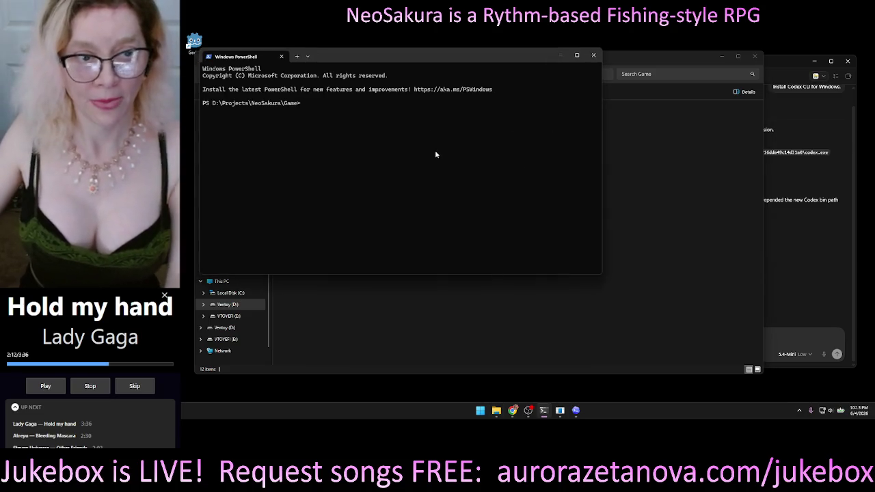
Launch Codex CLI with codex and run /model to show the model and effort choices
type("codex")
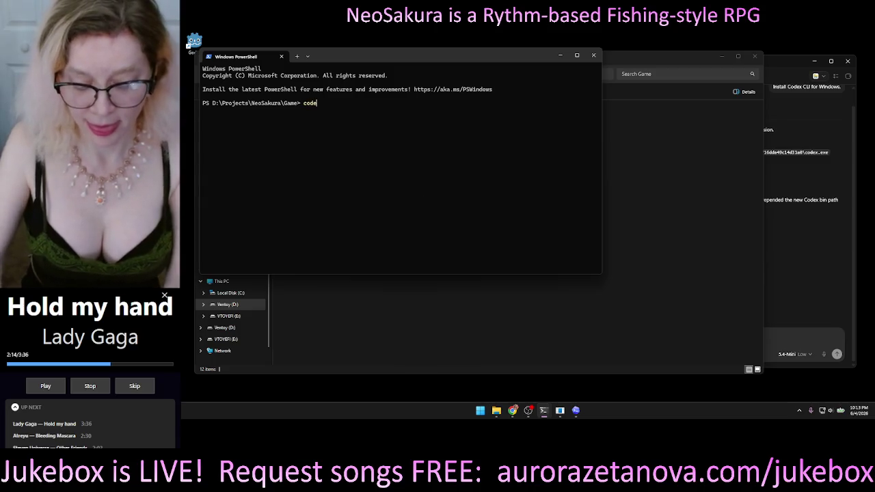
key("Return")
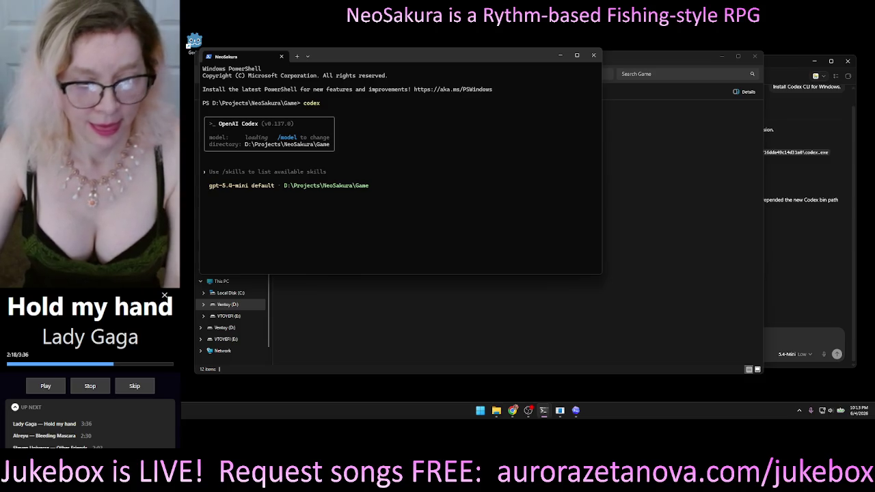
type("/")
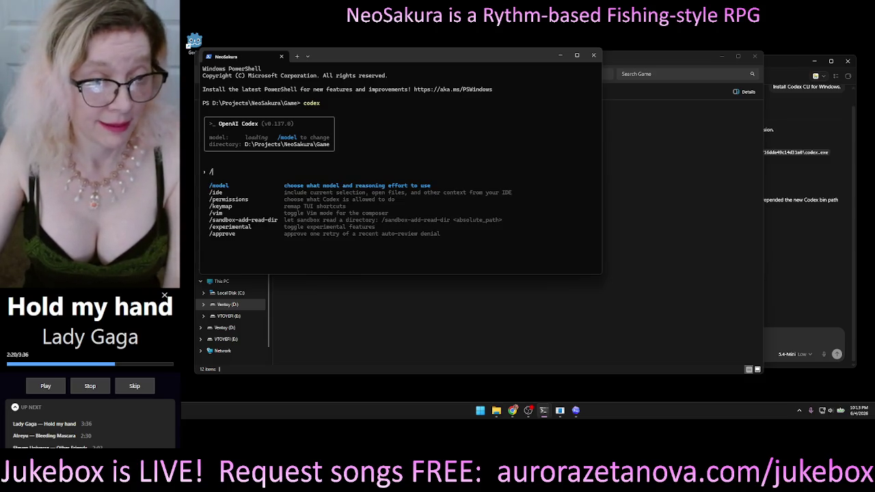
type("mode")
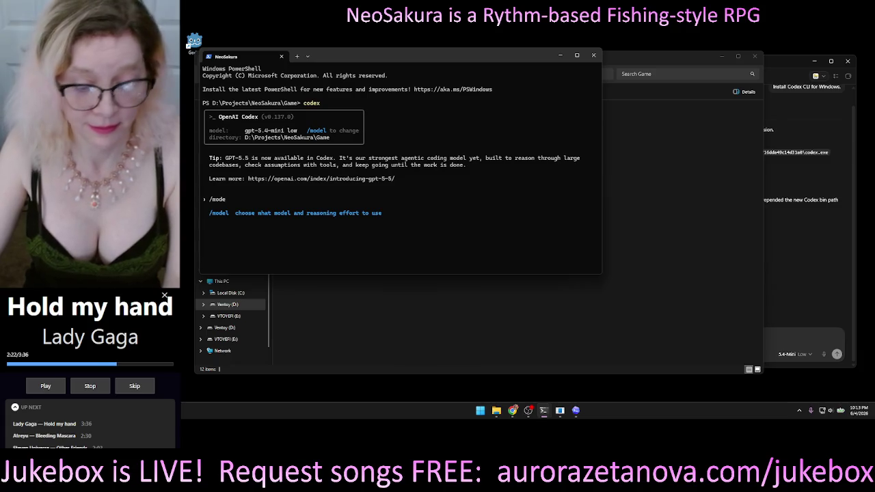
type("l")
key("Return")
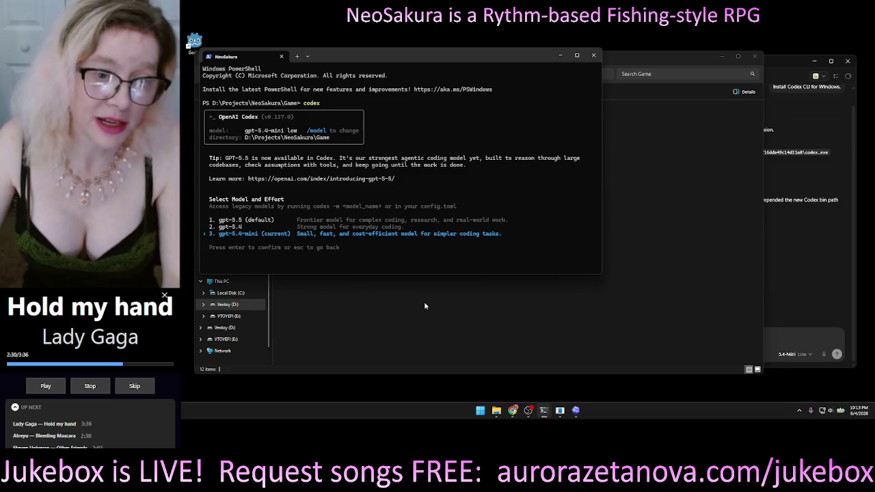
Confirm gpt-5.4-mini in the Select Model list and return to the empty Codex prompt
key("Up")
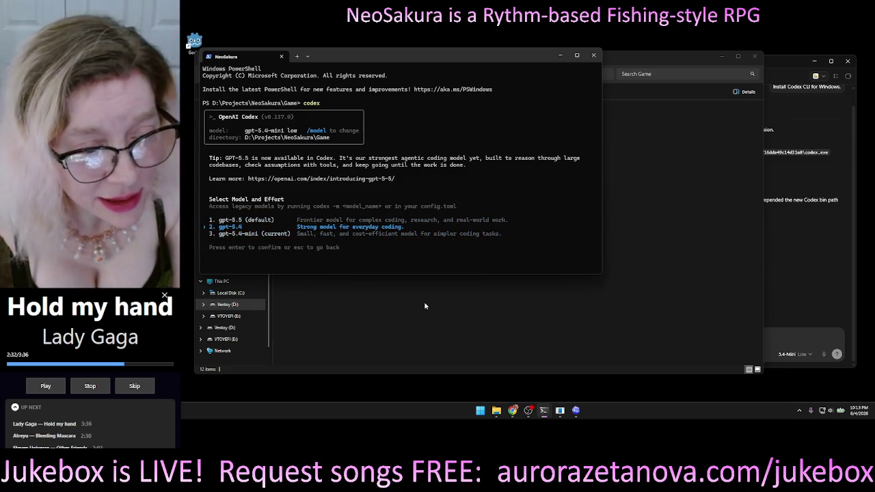
key("Down")
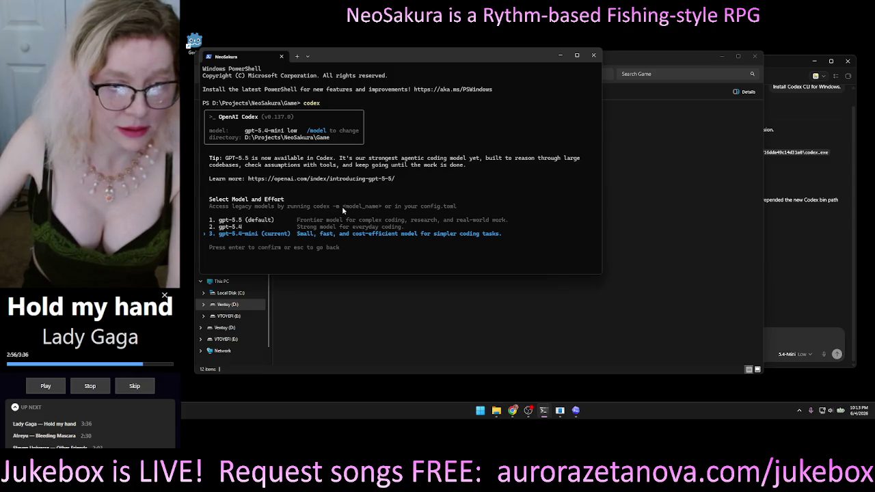
key("Return")
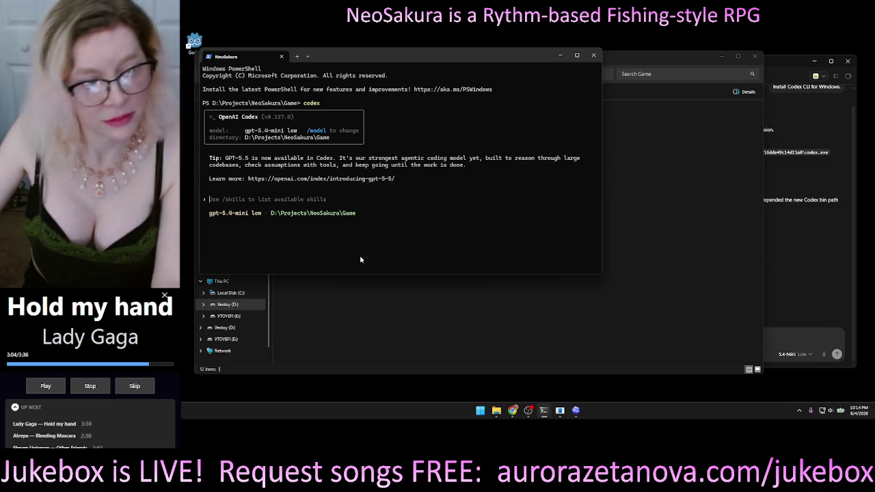
key("Escape")
key("Escape")
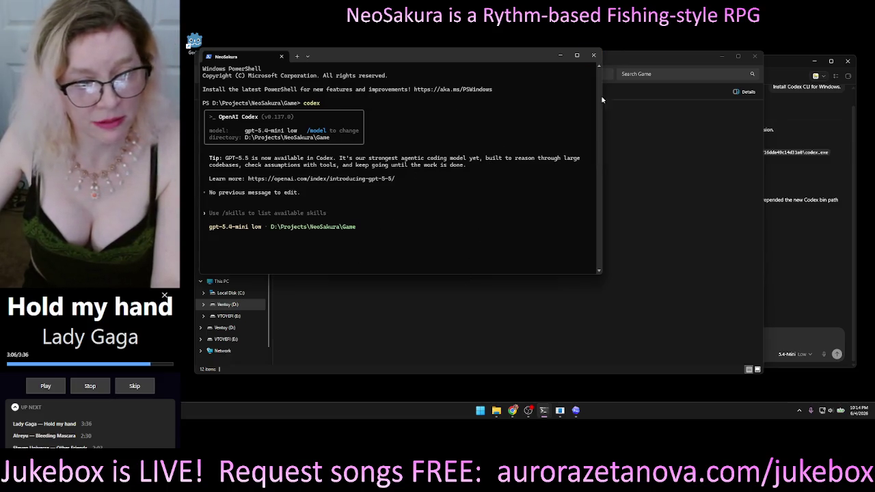
Close the Codex CLI terminal and open a fresh PowerShell terminal in the Game folder
left_click(595, 60)
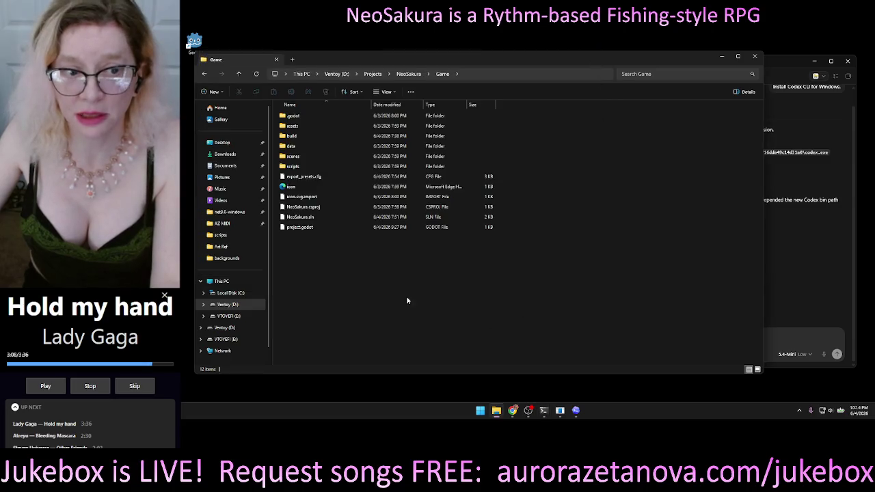
right_click(402, 272)
left_click(441, 251)
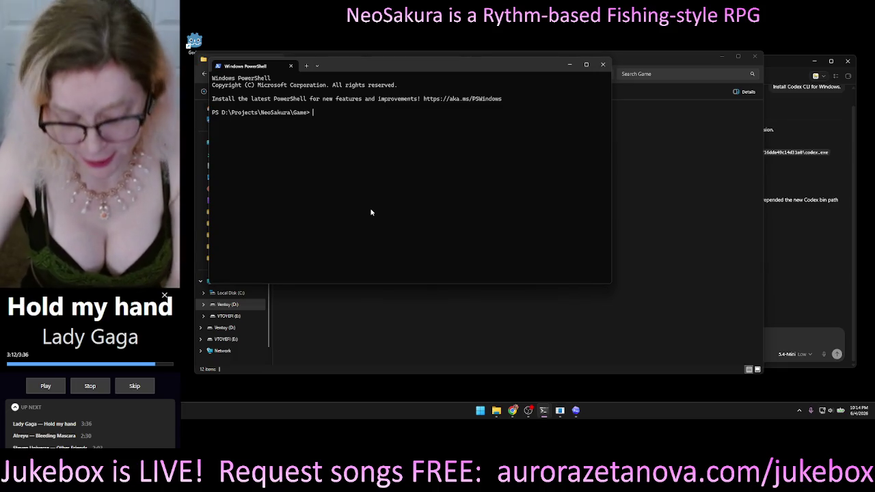
Run codex -m gpt-5.3-codex to relaunch Codex CLI with that model
type("codex")
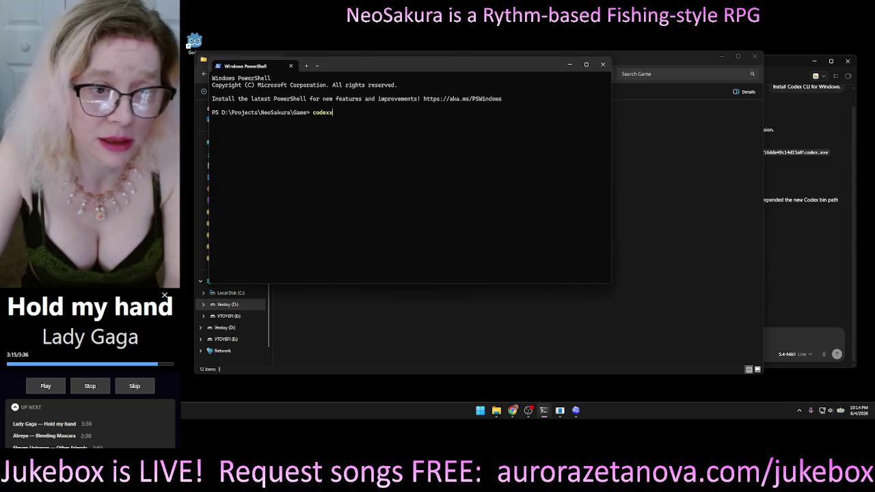
key("BackSpace")
type("-")
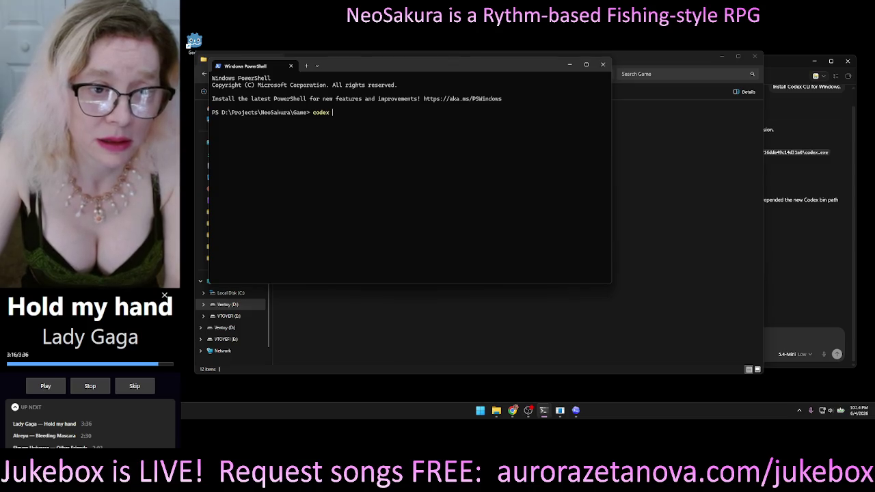
type("m")
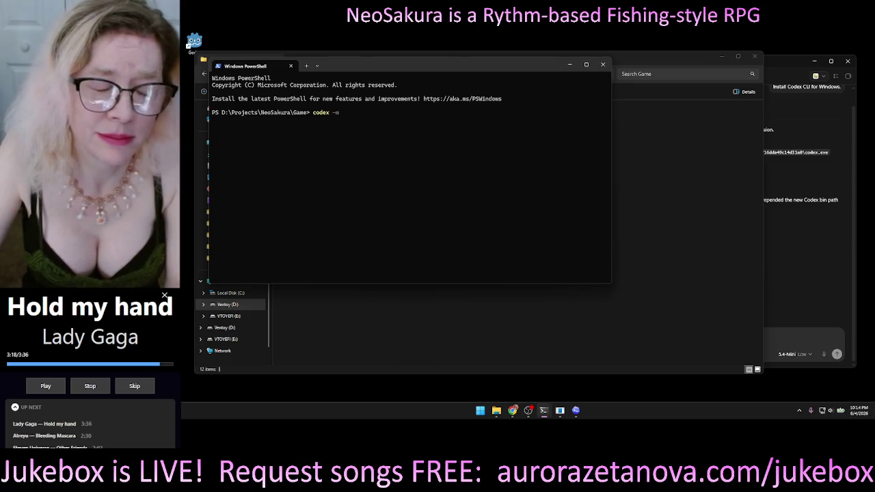
type(" gpt")
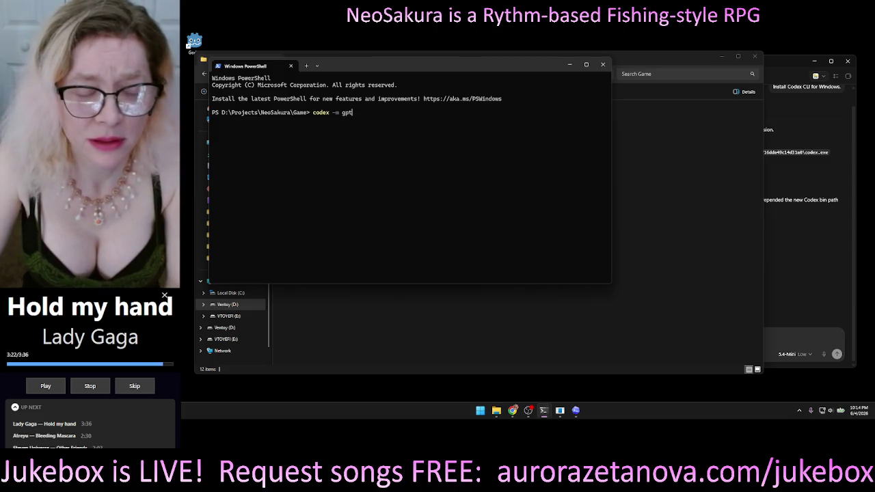
type("-5.3")
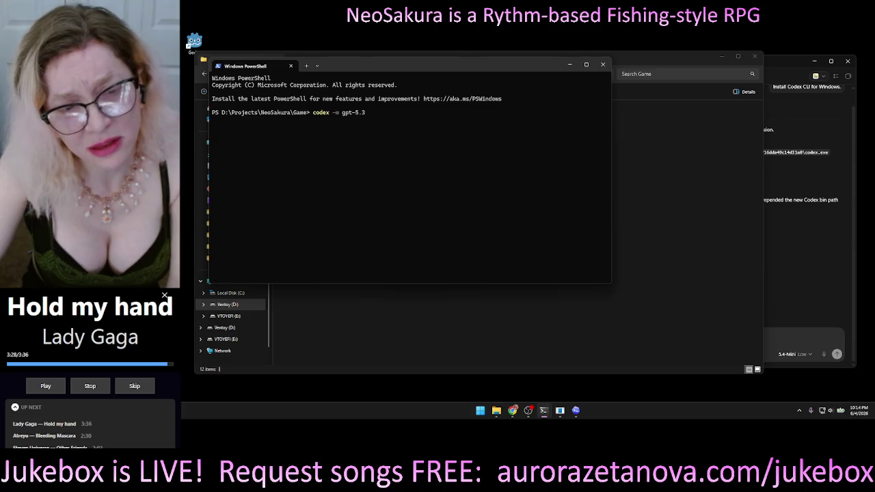
type("-codex")
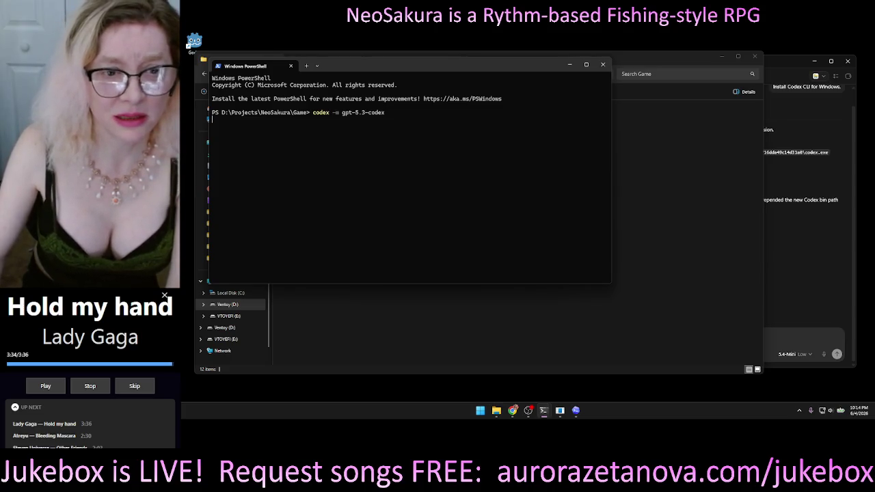
key("Return")
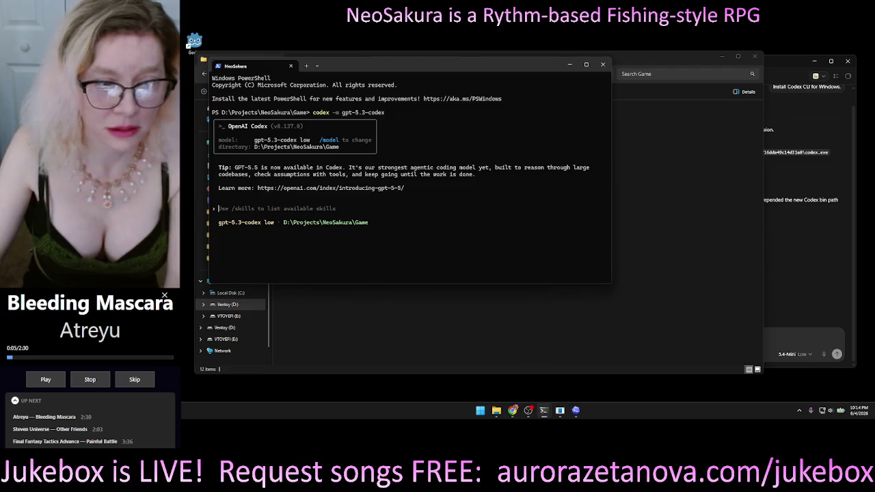
type("/model")
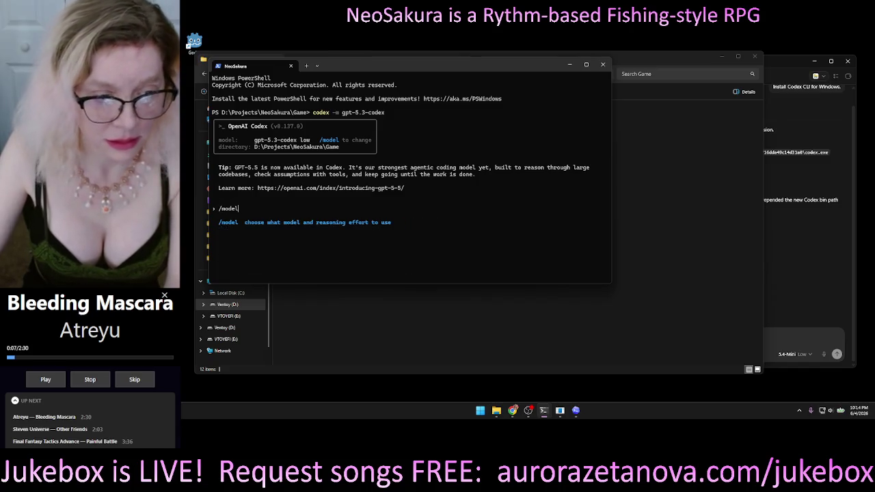
key("Return")
key("Down")
key("Down")
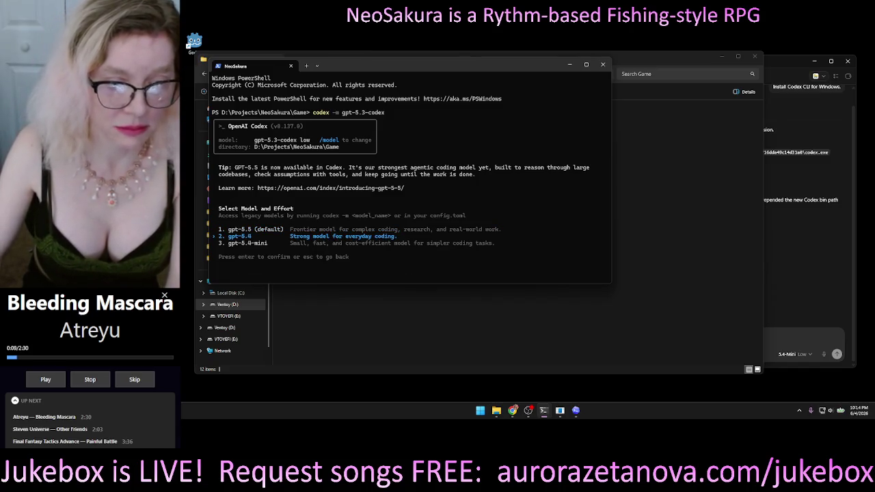
key("Up")
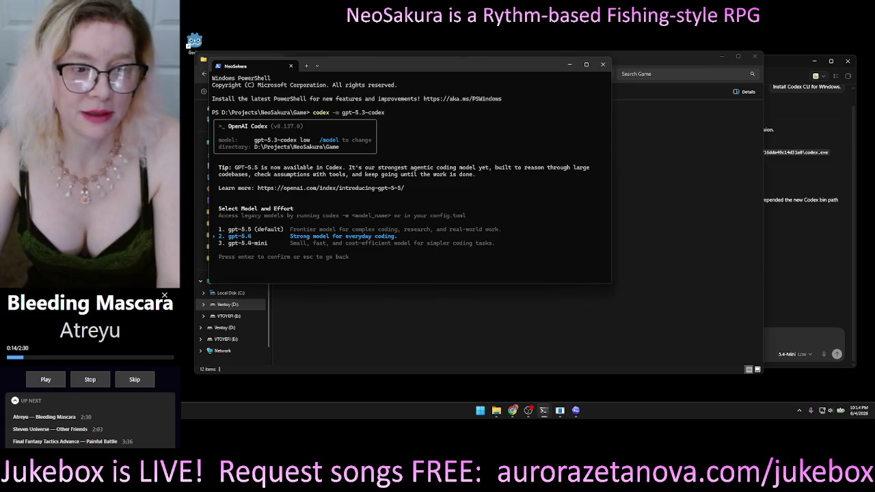
key("Escape")
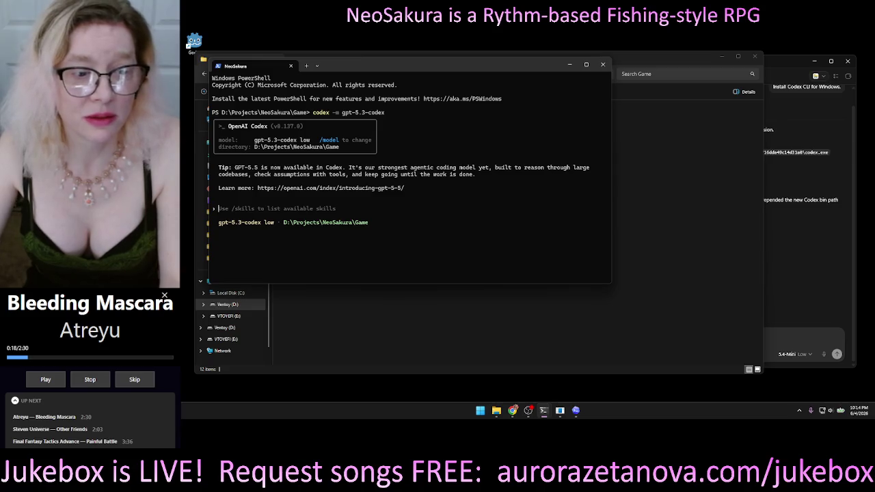
type("/")
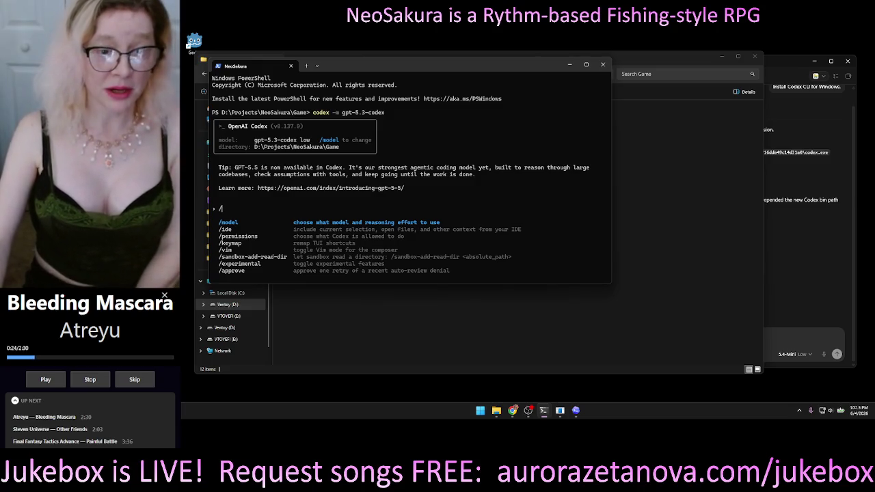
Browse the full slash-command list, including /exit, /clear, /personality, then bring Explorer forward
key("Down")
key("Down")
key("Down")
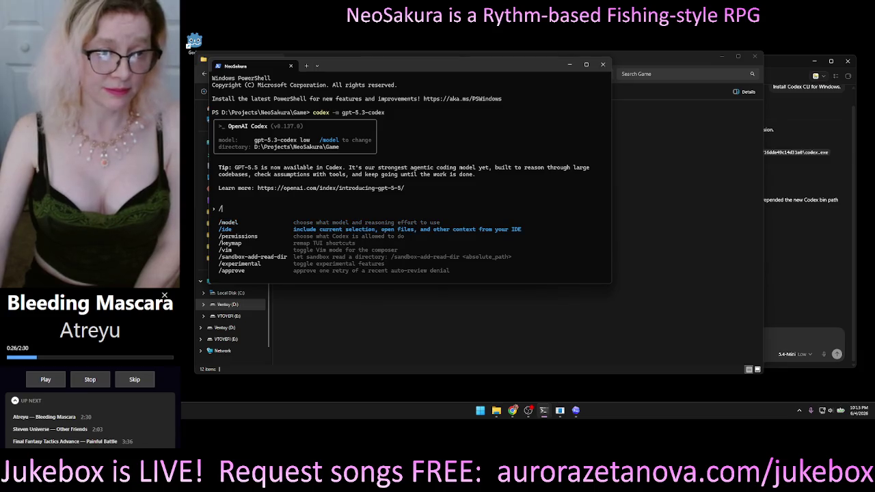
key("Down")
key("Down")
key("Down")
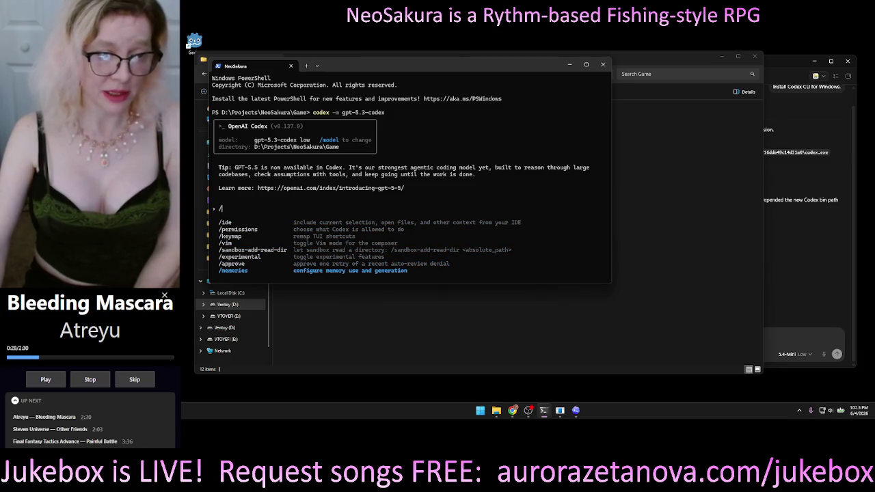
key("Down")
key("Down")
key("Down")
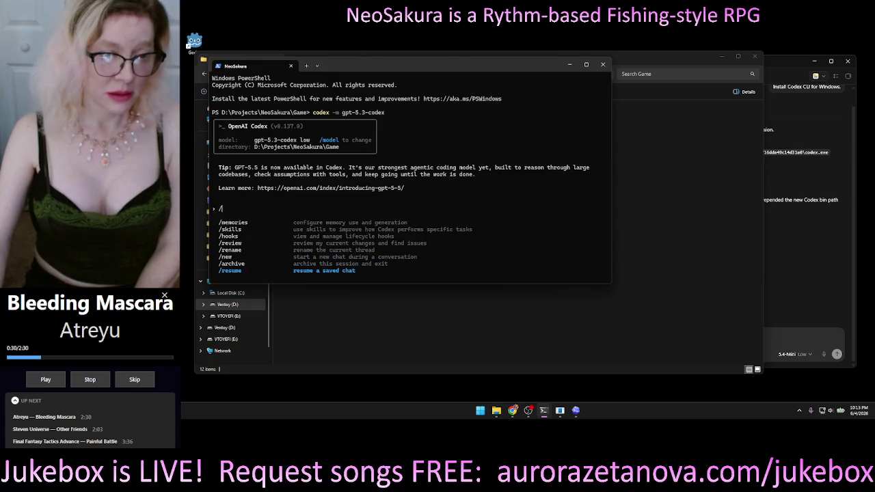
key("Down")
key("Down")
key("Down")
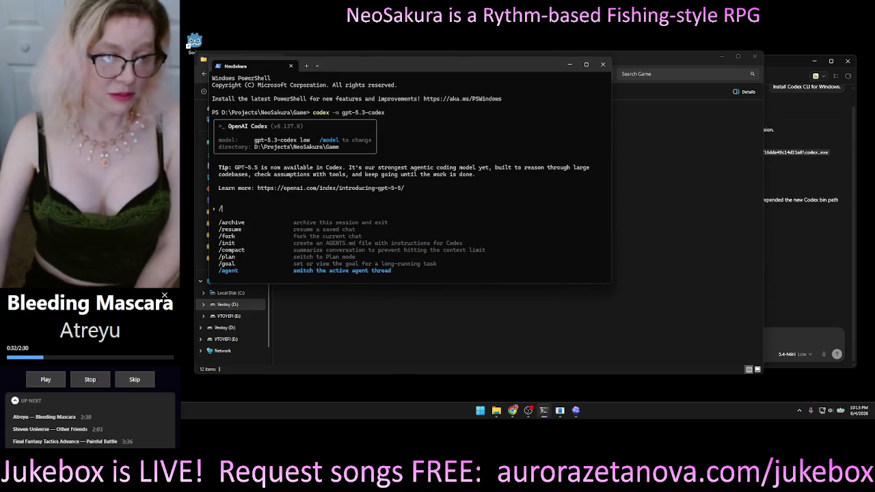
key("Down")
key("Down")
key("Down")
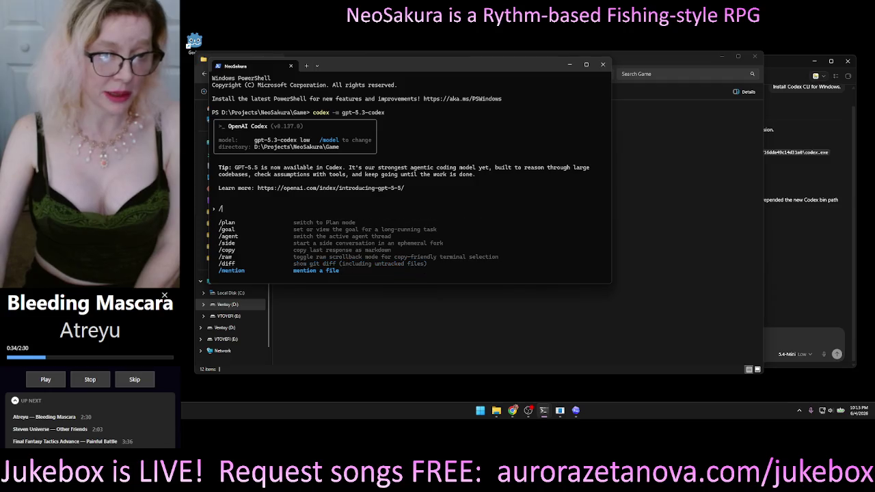
key("Down")
key("Down")
key("Down")
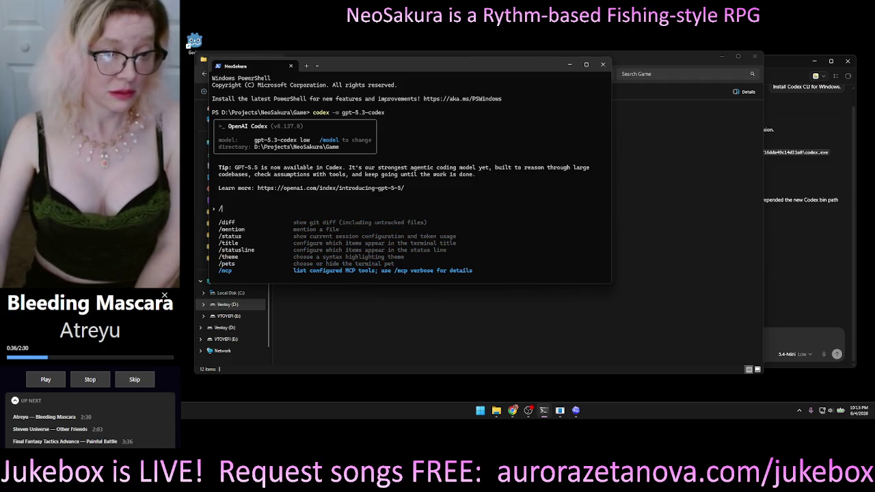
key("Down")
key("Down")
key("Down")
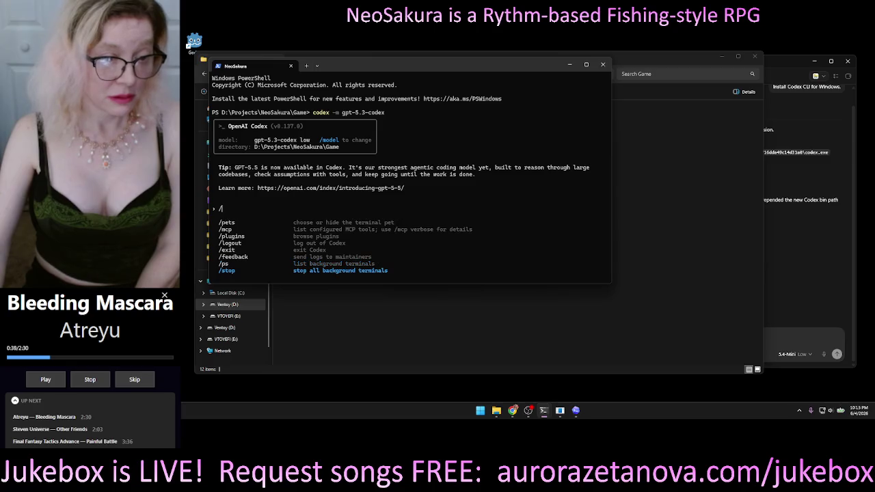
key("Up")
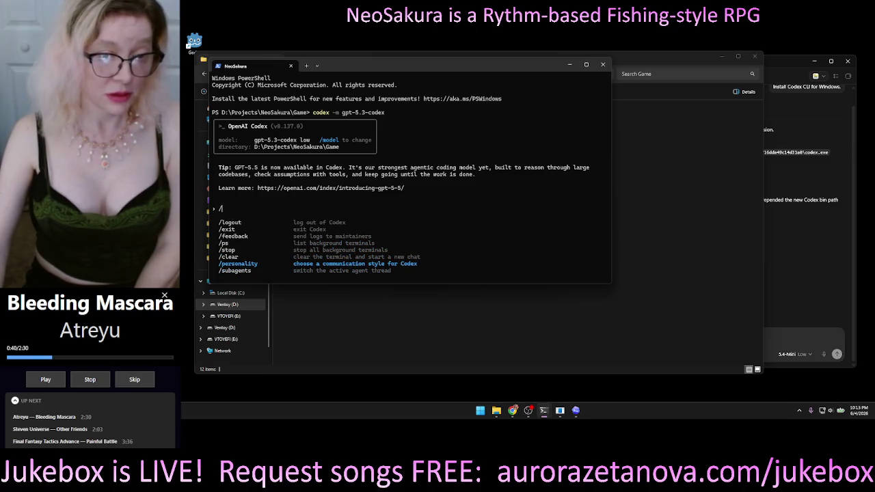
key("Down")
key("Down")
key("Down")
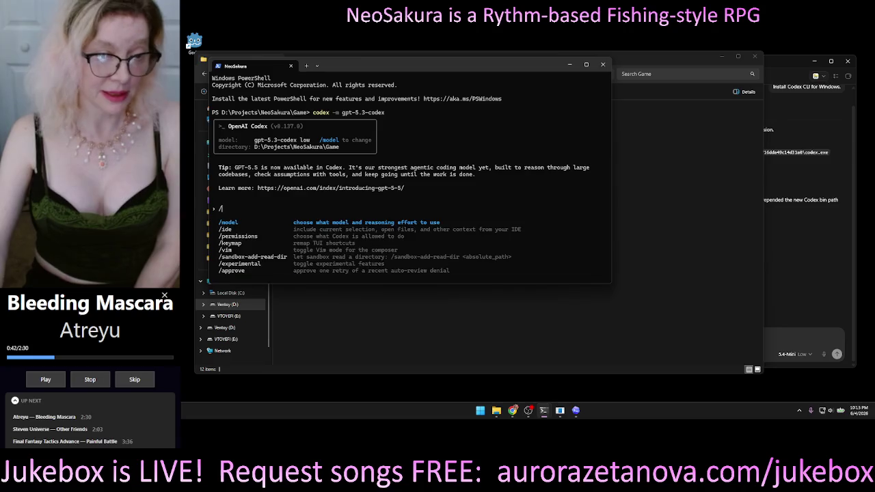
key("Up")
key("Up")
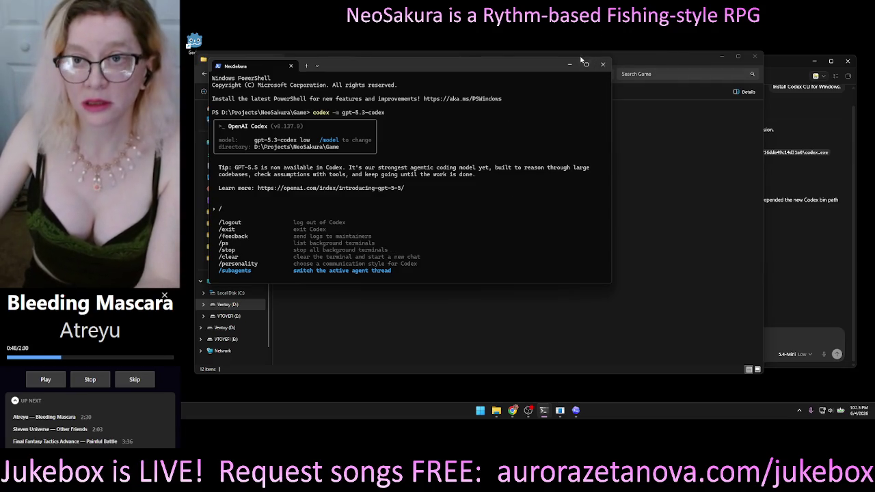
left_click(628, 201)
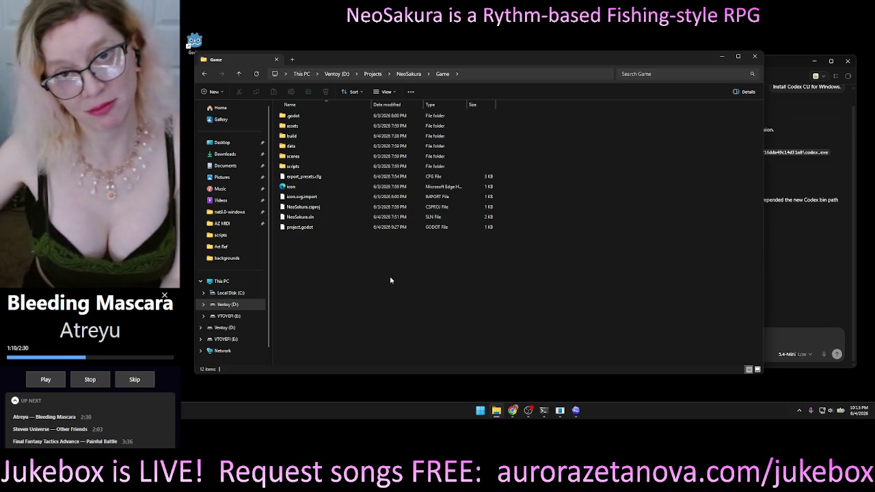
Narrow the Game folder Explorer window so the Codex app's install chat shows beside it
mouse_move(390, 60)
left_mouse_down()
mouse_move(439, 54)
mouse_move(389, 63)
left_mouse_up()
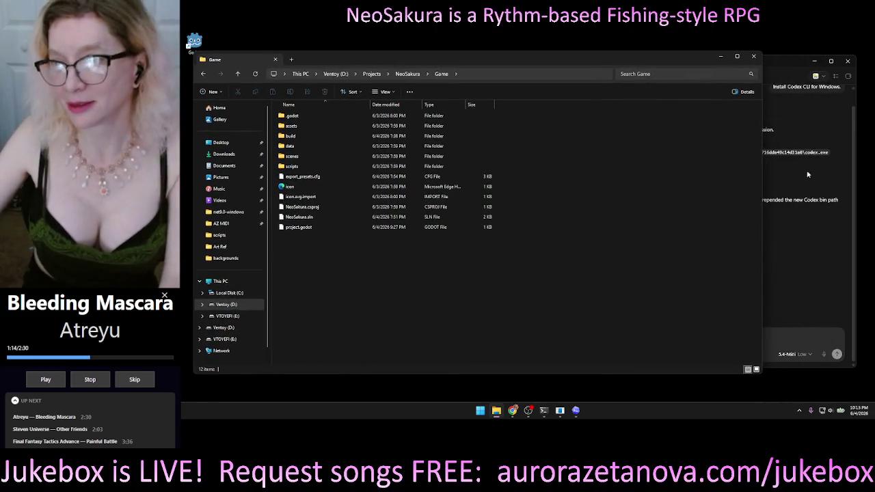
mouse_move(762, 156)
left_mouse_down()
mouse_move(484, 178)
mouse_move(491, 188)
left_mouse_up()
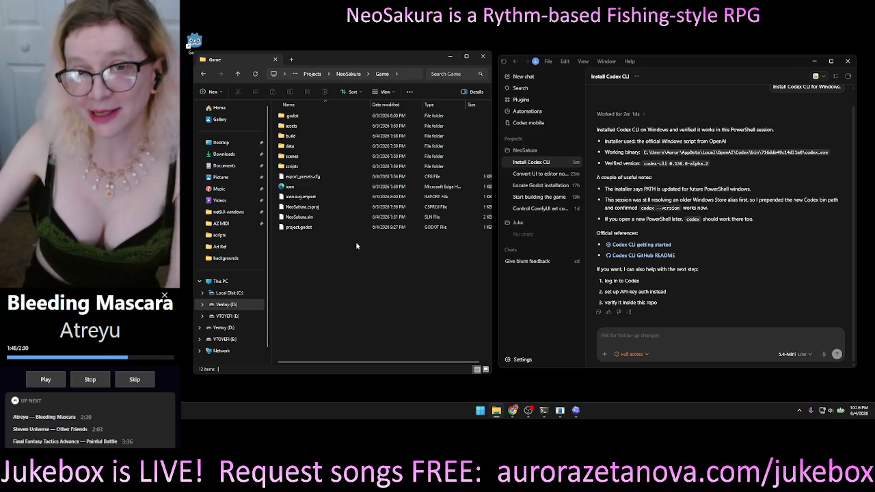
left_click(730, 347)
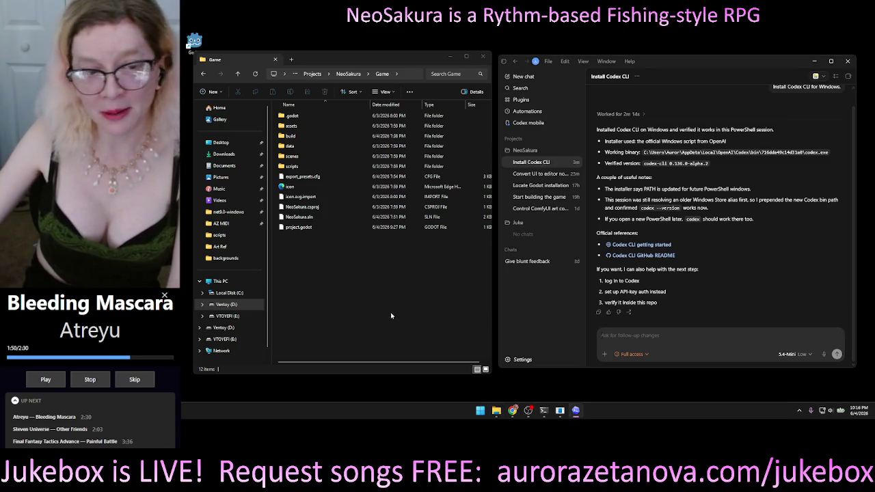
left_click(363, 318)
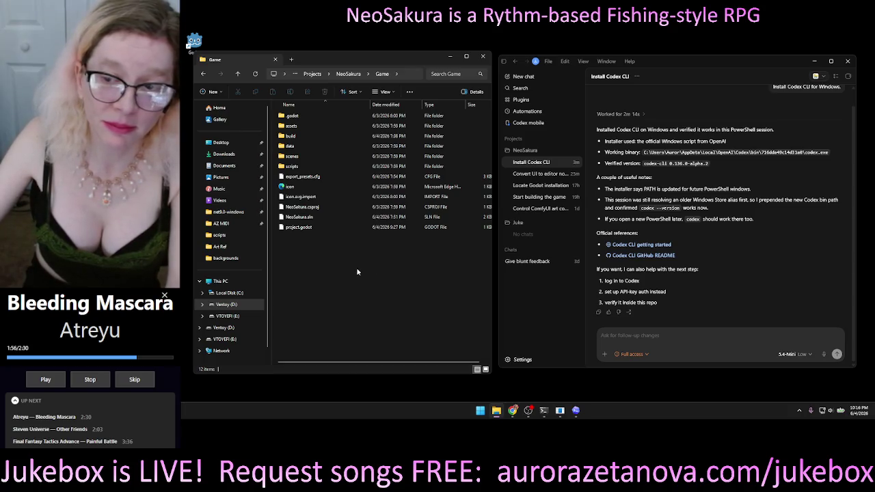
Open a new PowerShell terminal from the Game folder's context menu
right_click(384, 296)
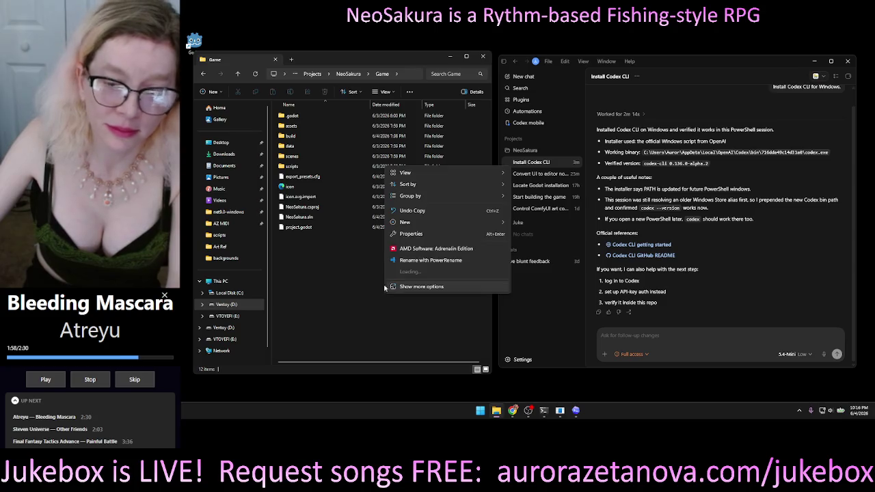
left_click(335, 313)
right_click(335, 312)
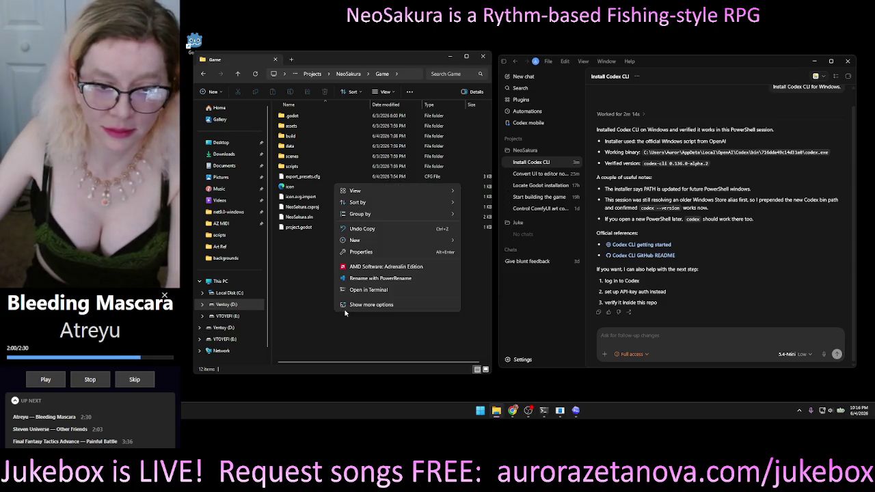
left_click(383, 294)
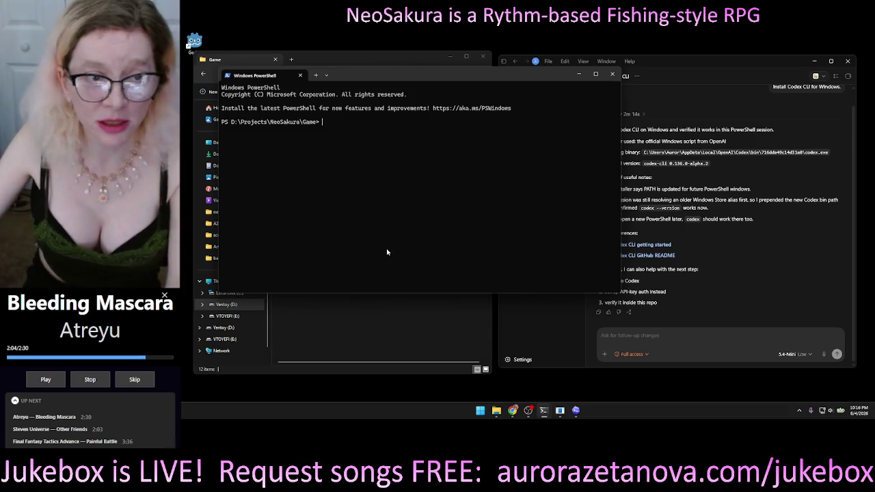
Type codex -m gpt-5.3-codex at the prompt and copy the command
type("codex")
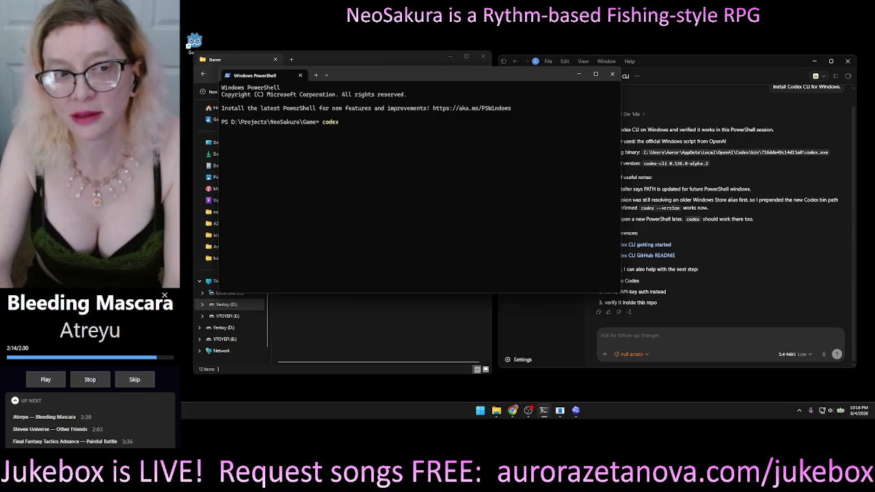
type(" -")
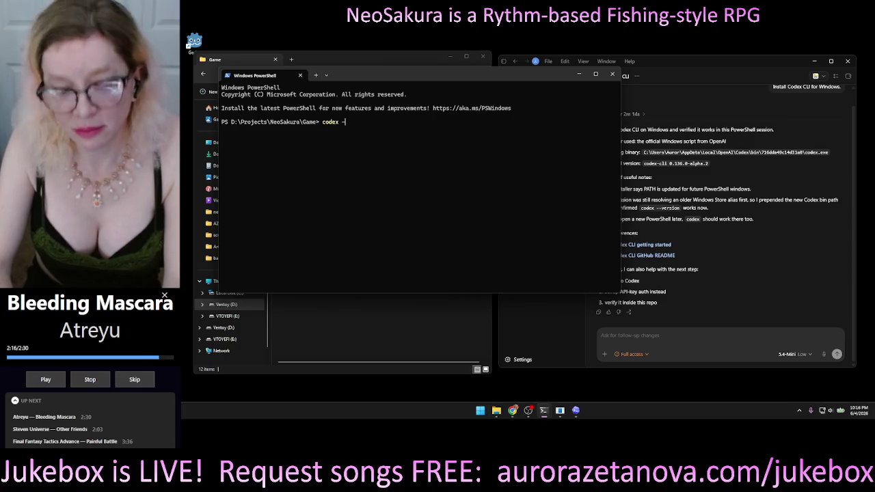
type("-")
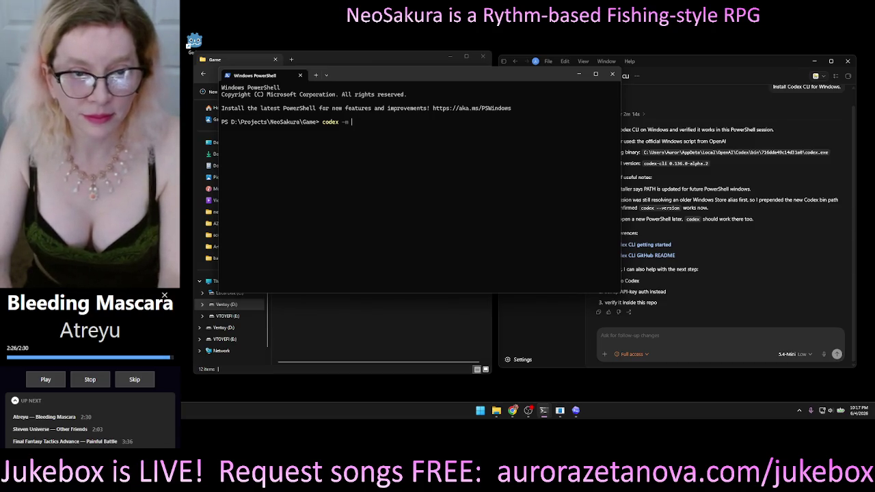
type("gpt")
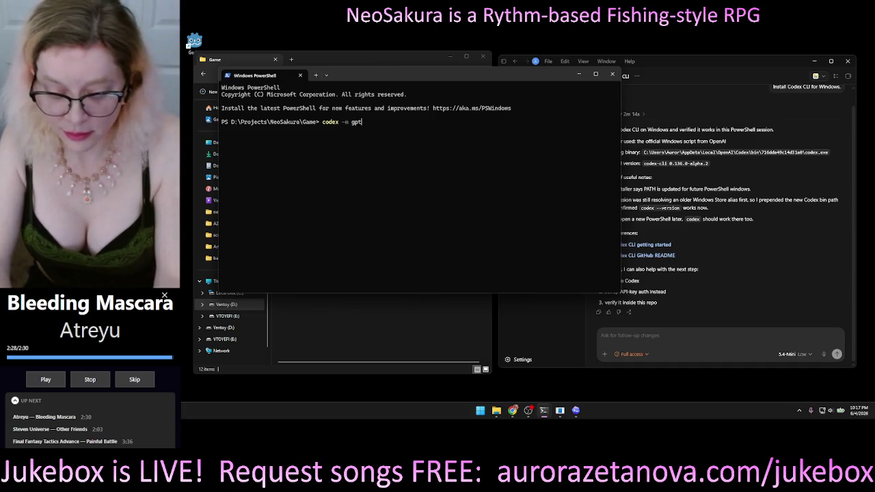
type("-5.3")
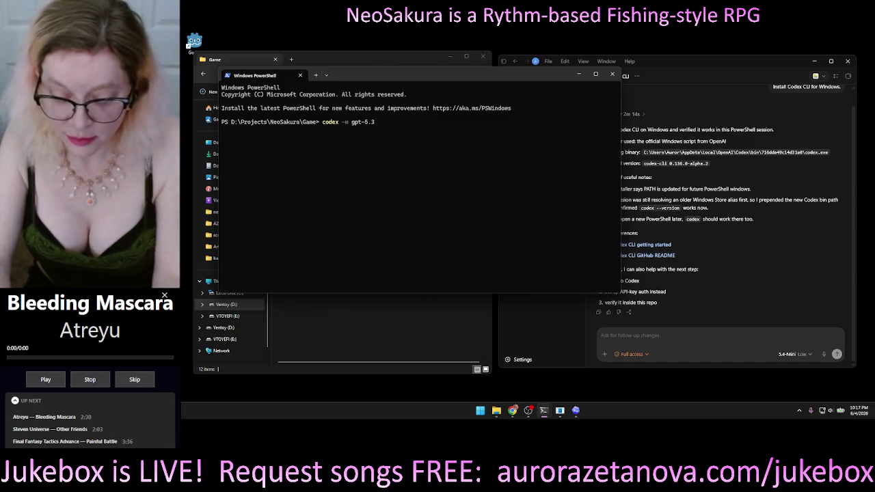
type("-codex")
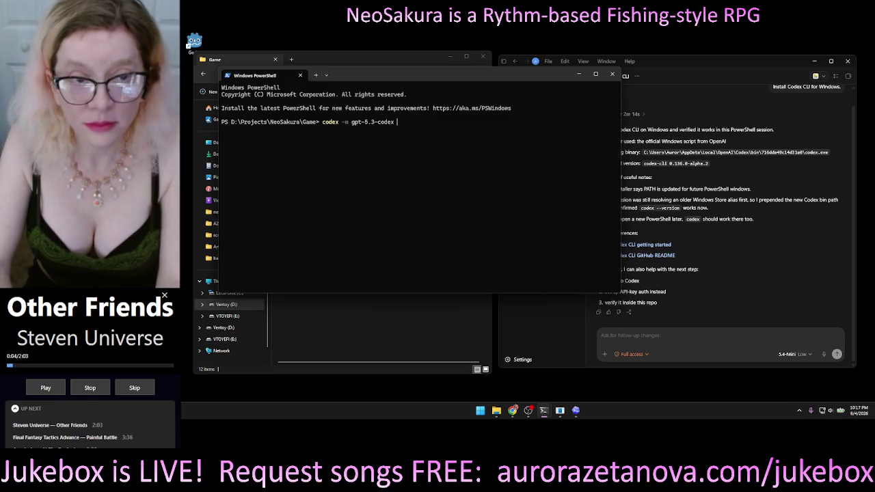
key("shift+Left")
key("shift+Left")
key("shift+Left")
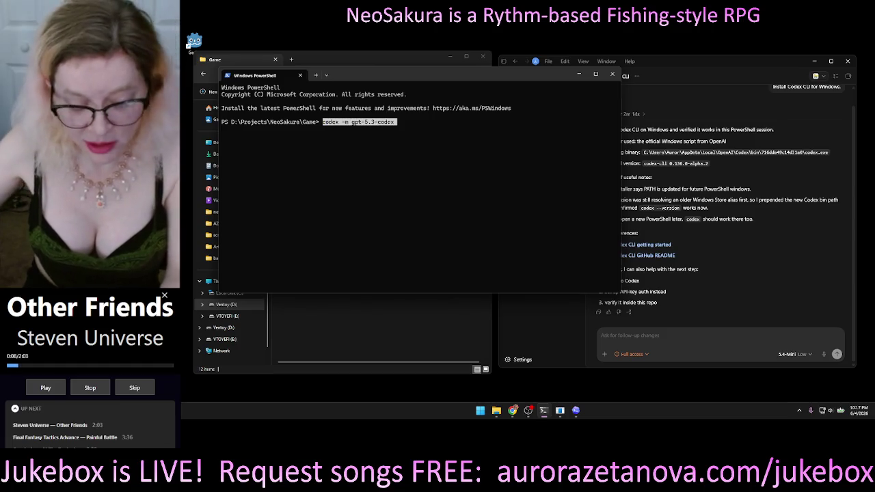
key("ctrl+c")
left_click(732, 335)
Paste codex -m gpt-5.3-codex into the Codex chat and dictate how to run it at medium thinking
key("ctrl+v")
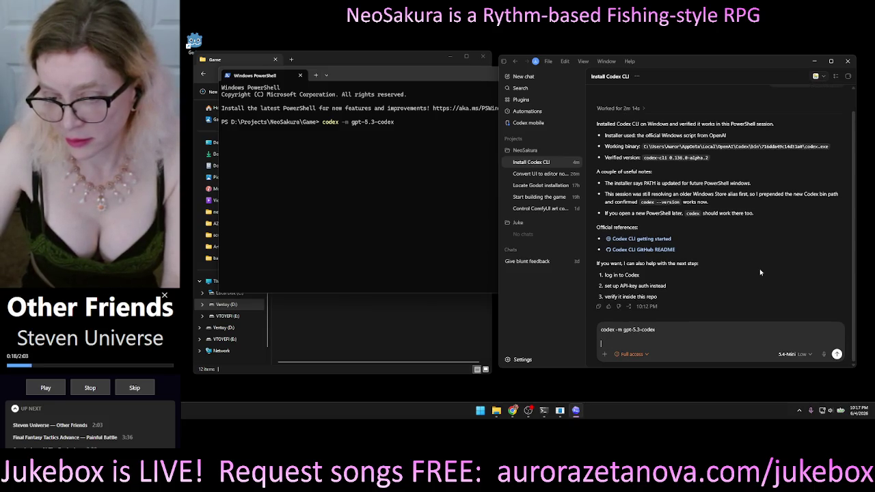
left_click(824, 355)
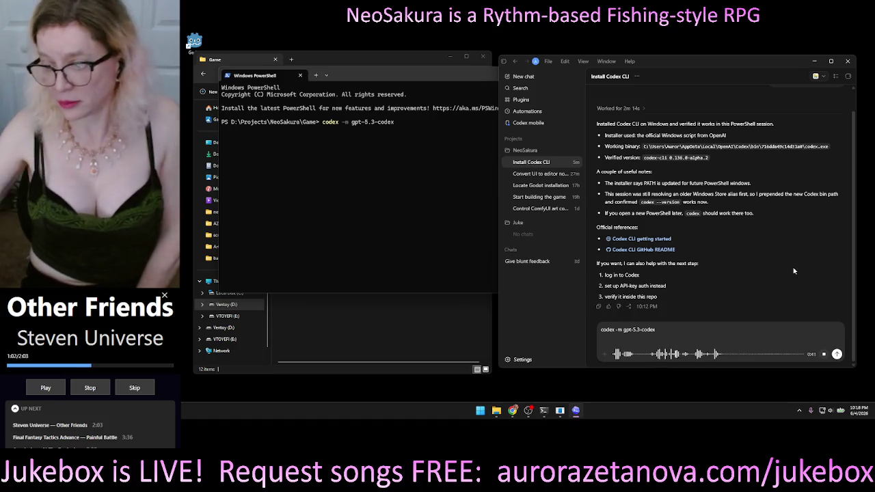
left_click(824, 355)
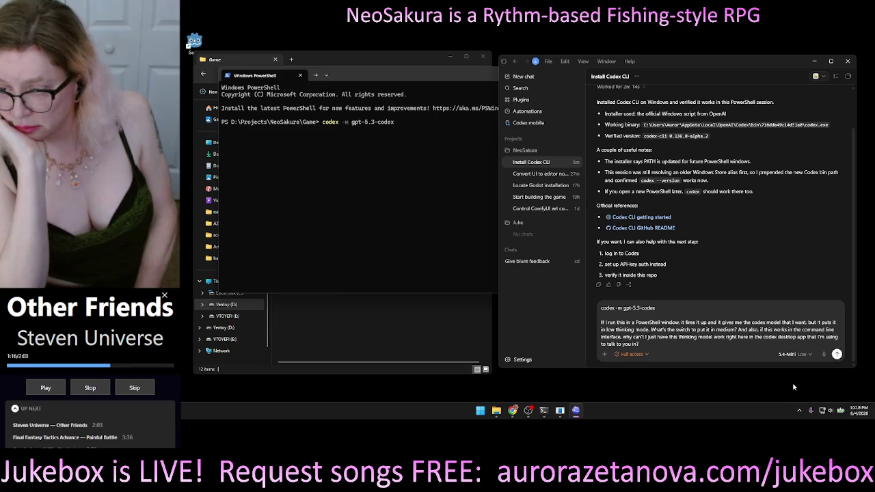
type("?")
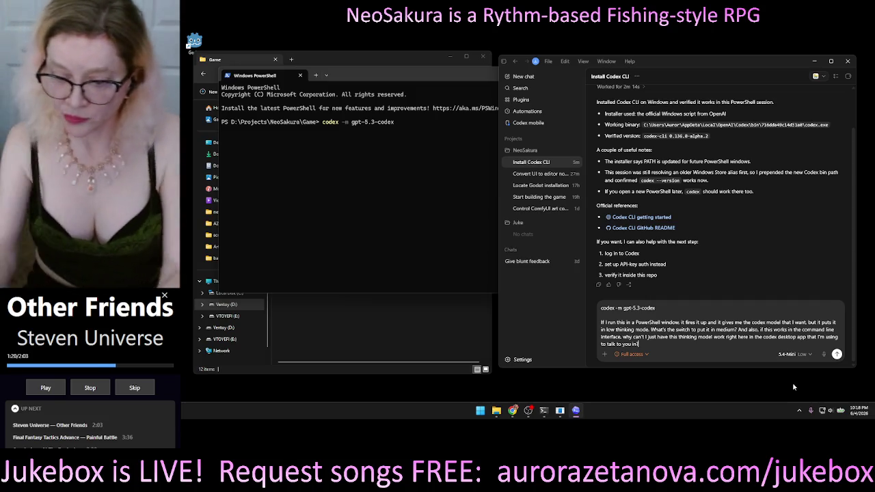
key("shift+Return")
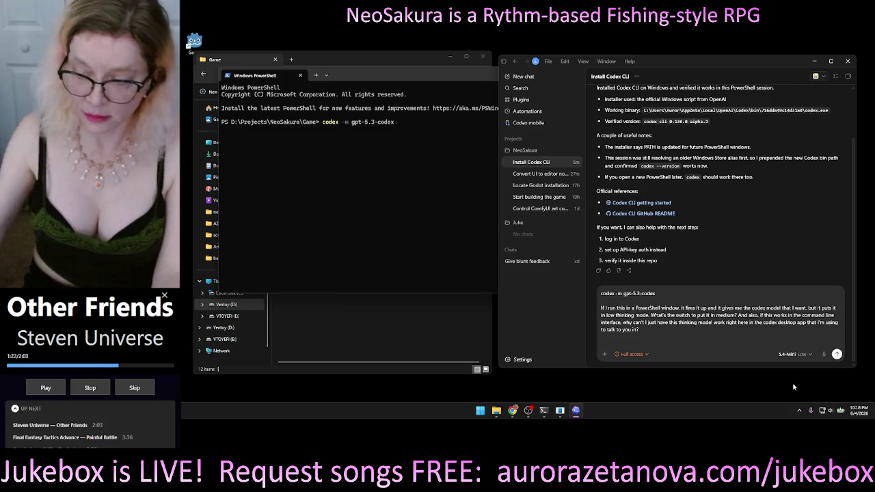
left_click(826, 354)
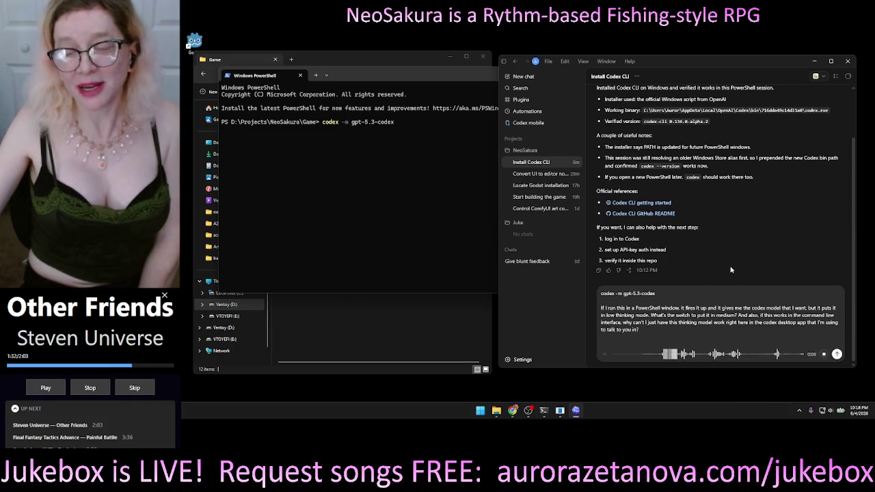
left_click(838, 354)
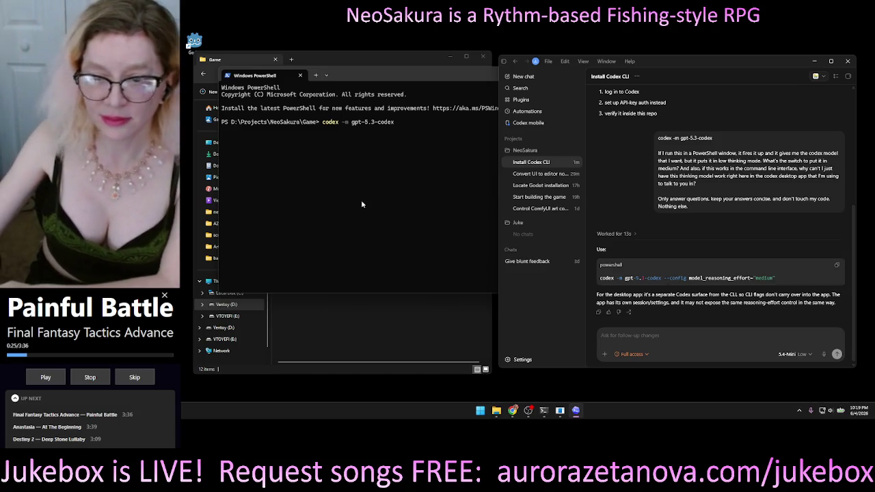
Bring the PowerShell window still holding codex -m gpt-5.3-codex back to the front
left_click(406, 185)
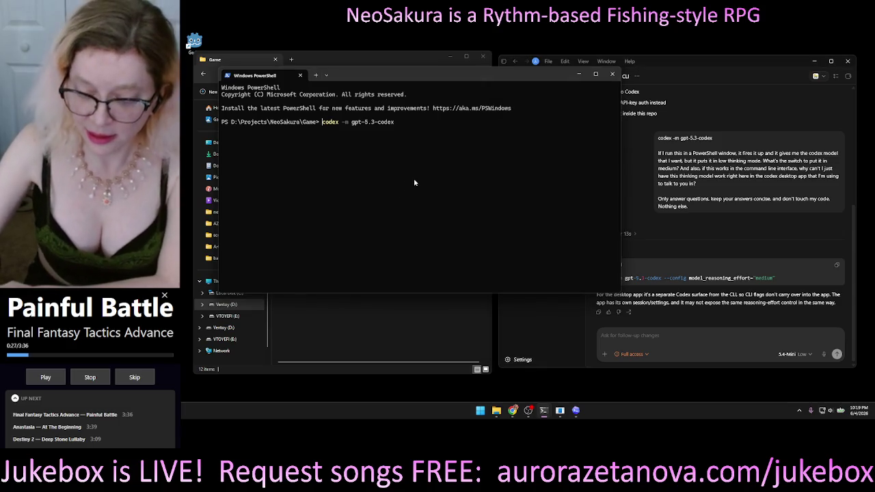
Replace the old prompt command with the gpt-5.3-codex launch command using medium reasoning effort
key("Delete")
key("Delete")
key("Delete")
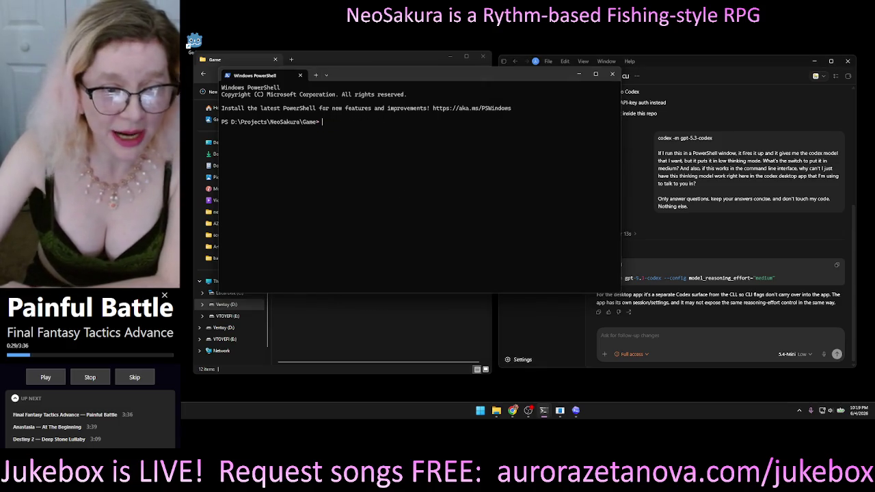
key("ctrl+v")
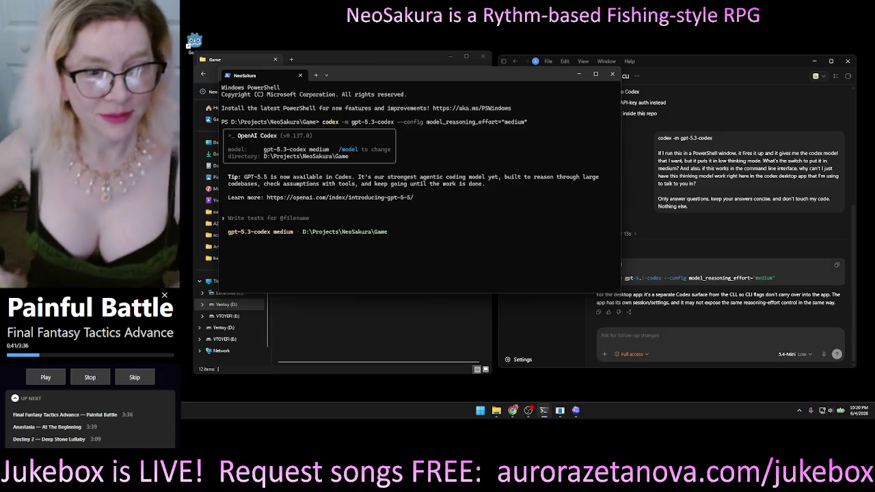
left_click_drag(438, 76, 685, 168)
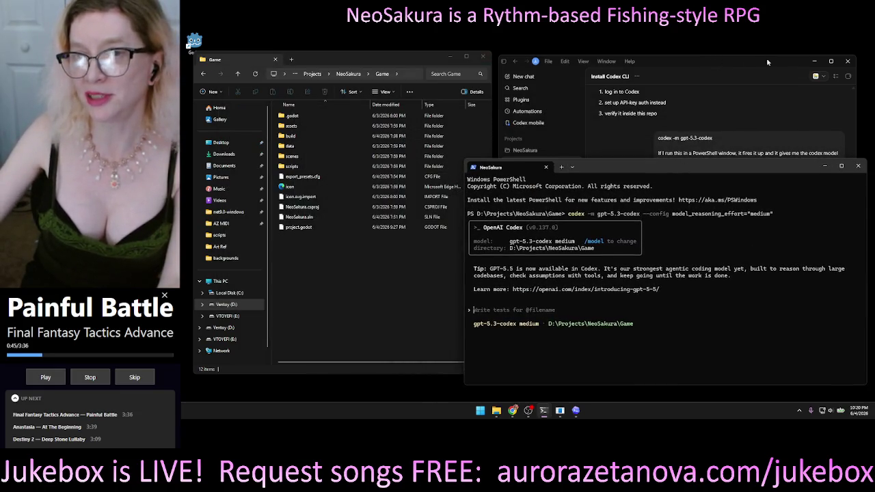
Close the Codex desktop app, the PowerShell window and File Explorer
left_click(848, 61)
left_click_drag(637, 164, 524, 91)
left_click(744, 93)
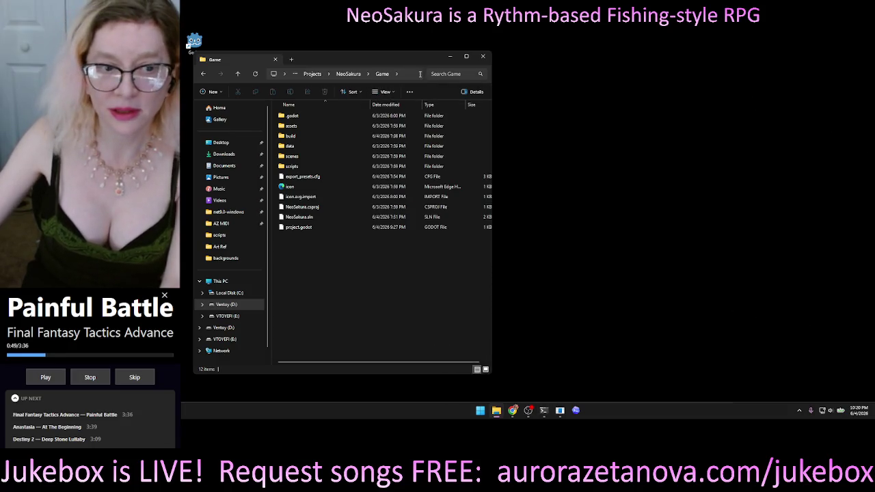
left_click(483, 56)
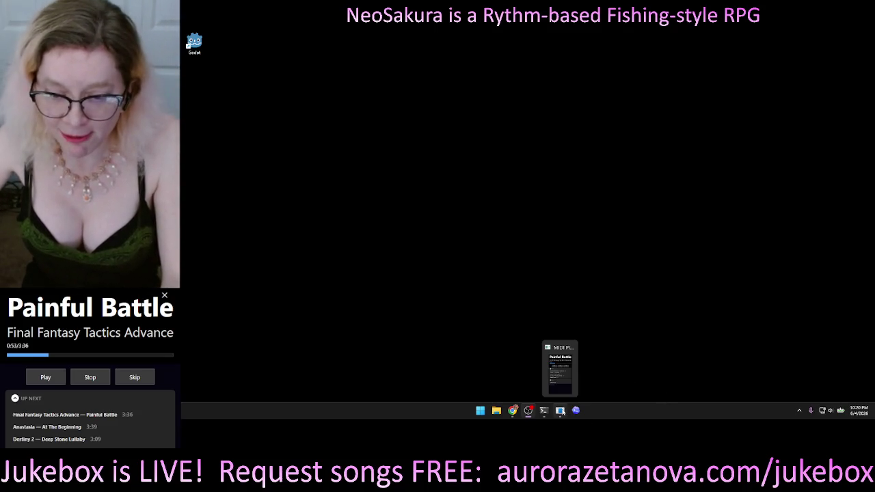
Bring up and minimize the Comfy terminal, then launch Task Manager
mouse_move(544, 414)
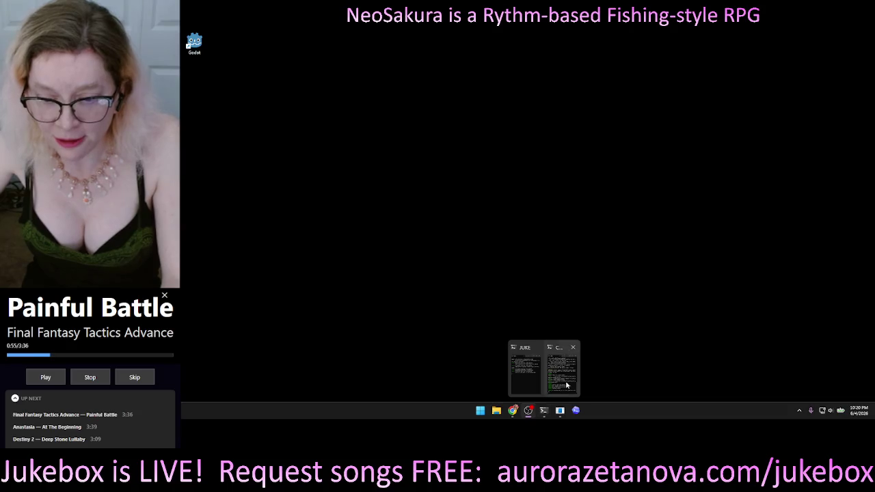
left_click(563, 372)
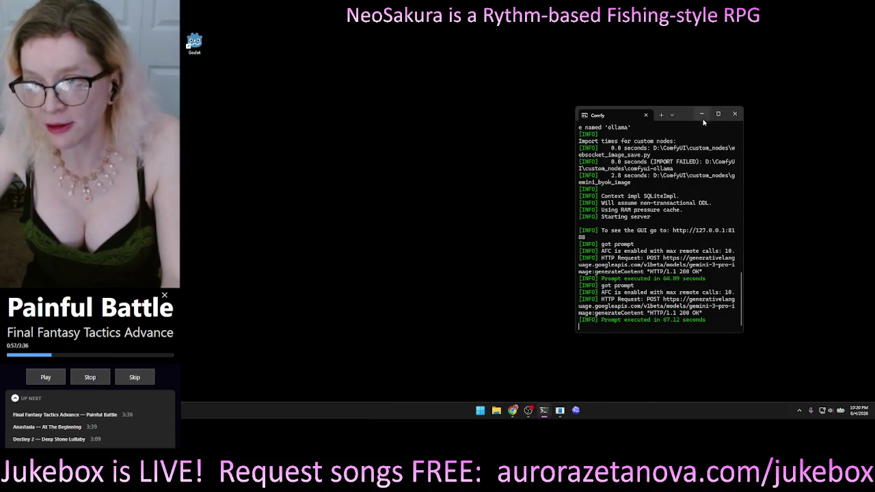
left_click(701, 114)
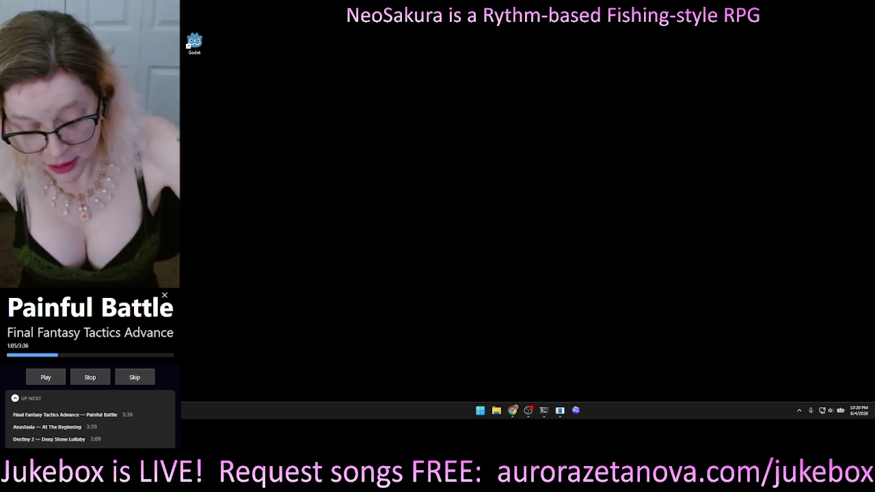
key("ctrl+shift+Escape")
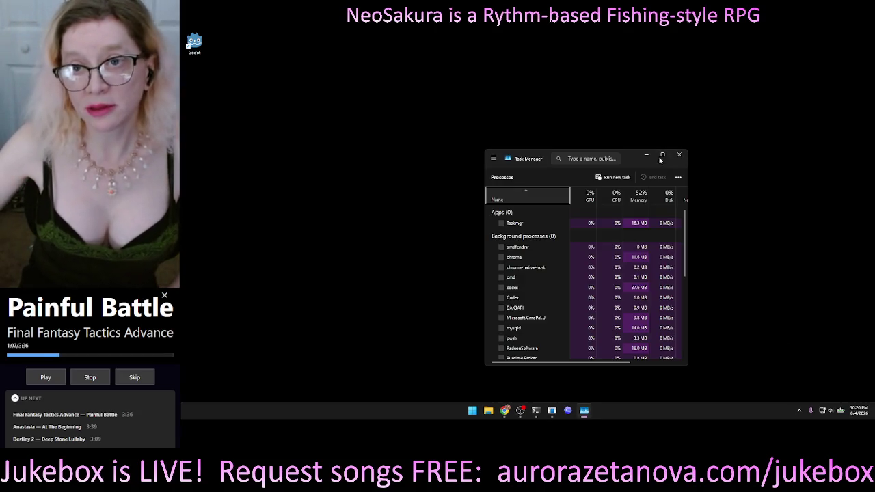
Enlarge Task Manager and end the Claude process and the Codex process group
mouse_move(633, 160)
left_mouse_down()
mouse_move(539, 60)
mouse_move(535, 78)
left_mouse_up()
left_click_drag(595, 95, 771, 95)
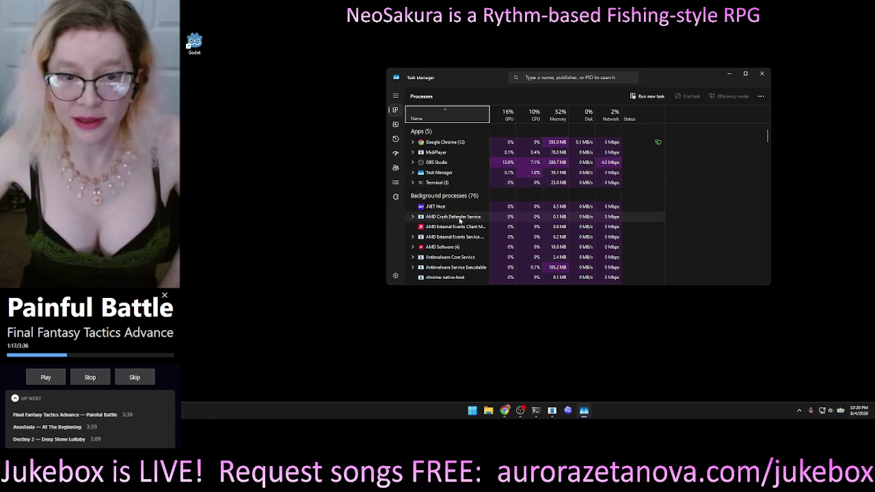
scroll(461, 212, "down", 2)
scroll(461, 210, "down", 2)
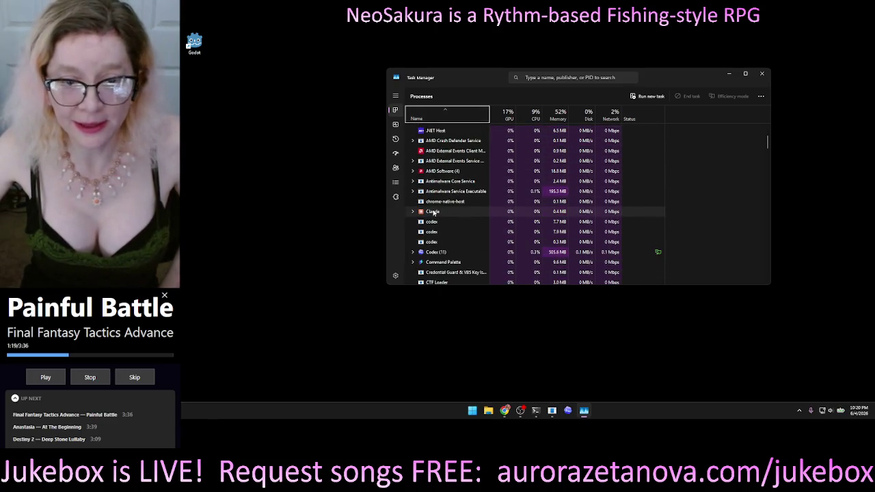
right_click(433, 212)
left_click(455, 233)
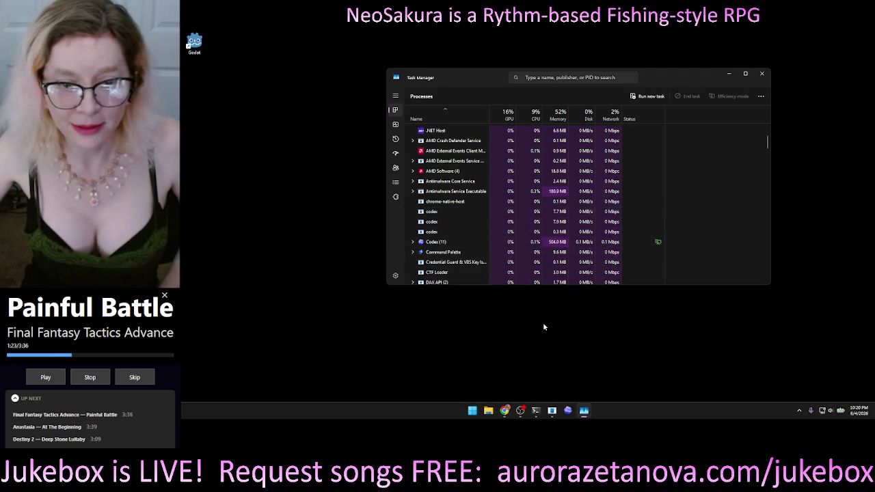
right_click(429, 244)
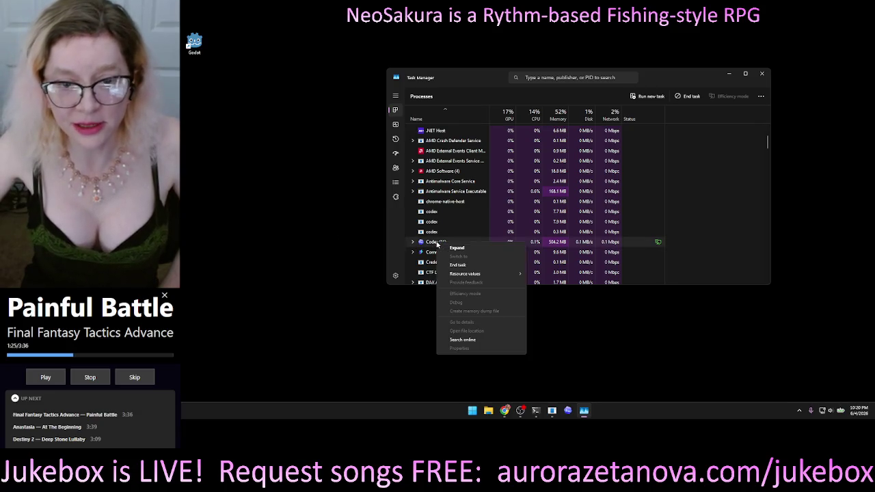
left_click(457, 265)
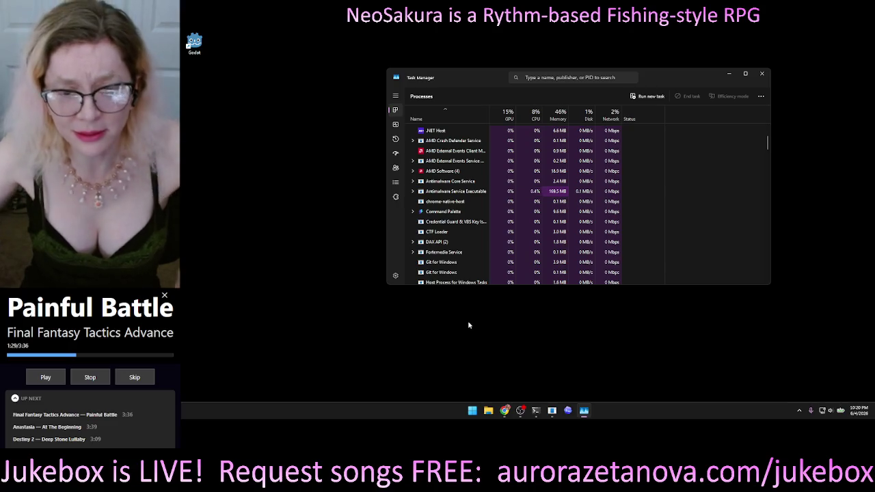
Scroll through the remaining background processes, then close Task Manager
scroll(498, 236, "down", 2)
scroll(498, 234, "down", 5)
scroll(501, 243, "down", 5)
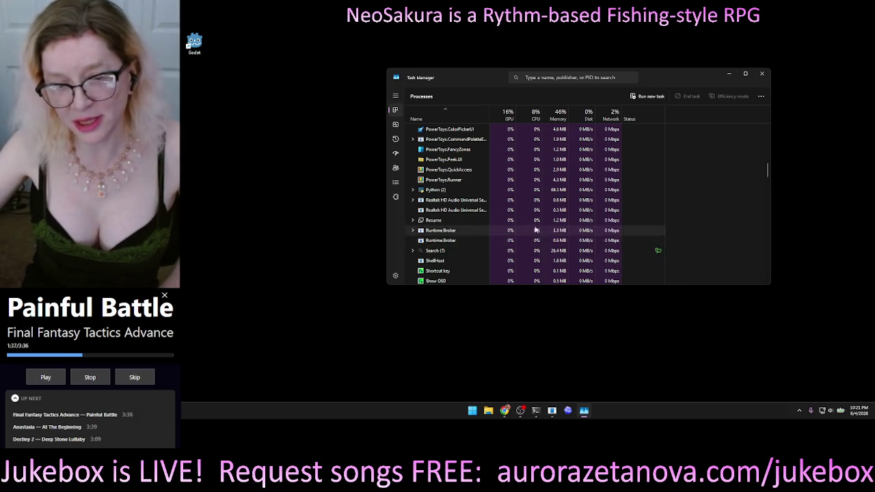
scroll(526, 236, "down", 5)
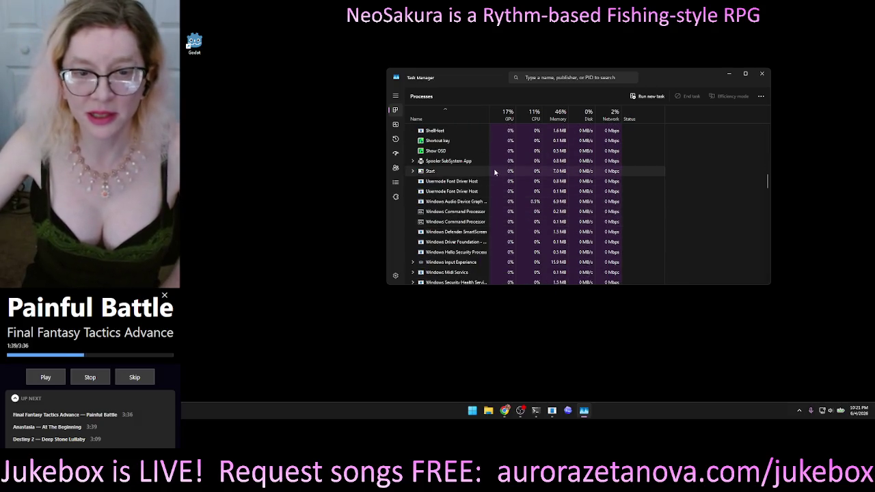
scroll(494, 167, "down", 2)
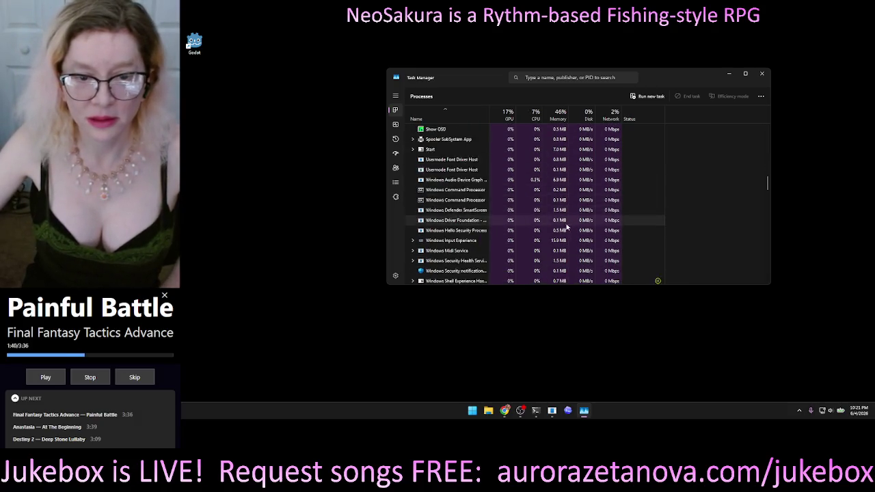
left_click(763, 74)
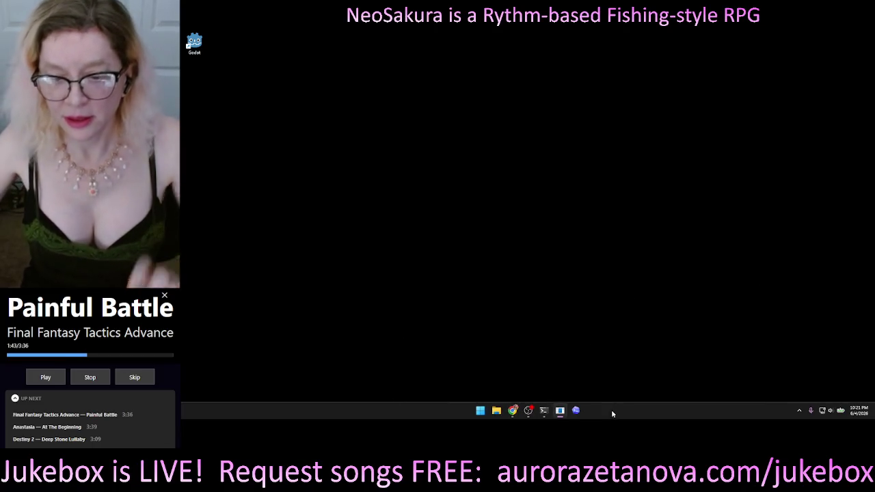
Browse File Explorer to Ventoy (D:) > Projects > NeoSakura > Game
left_click(497, 413)
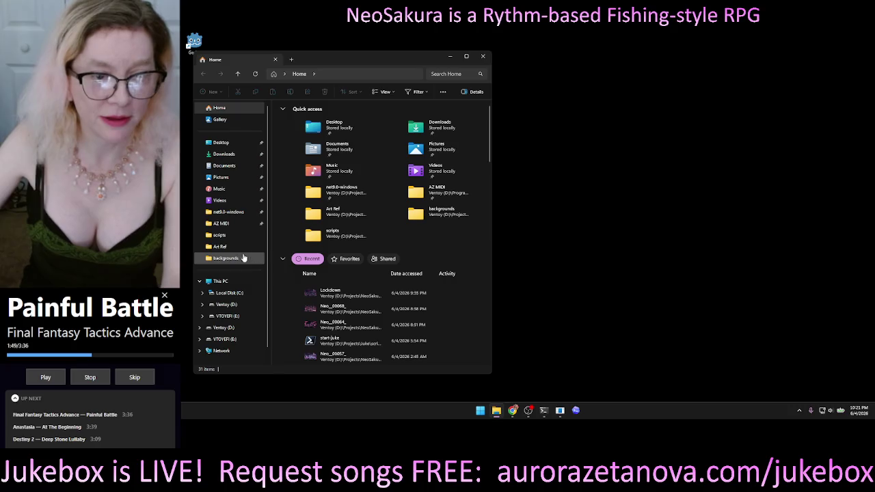
left_click(238, 304)
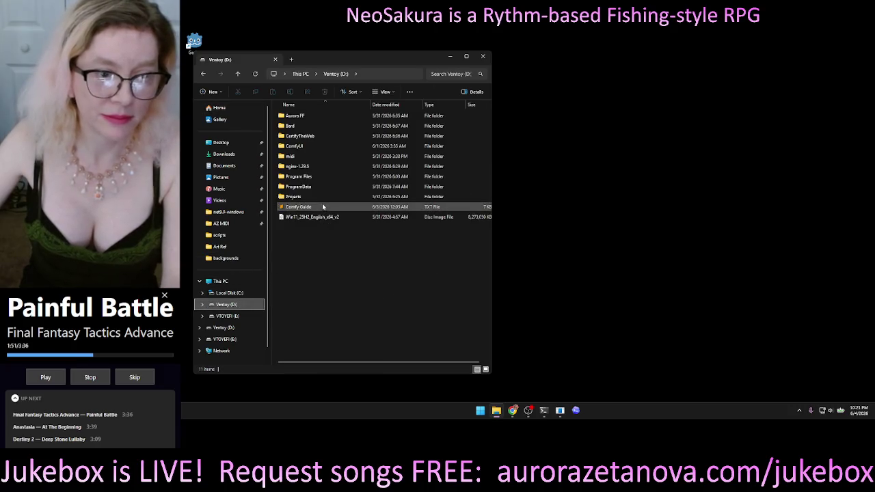
double_click(322, 198)
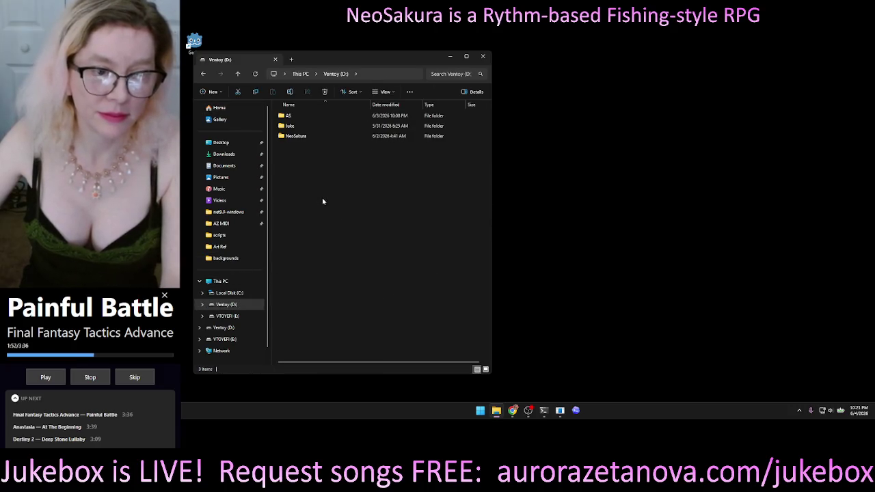
double_click(307, 137)
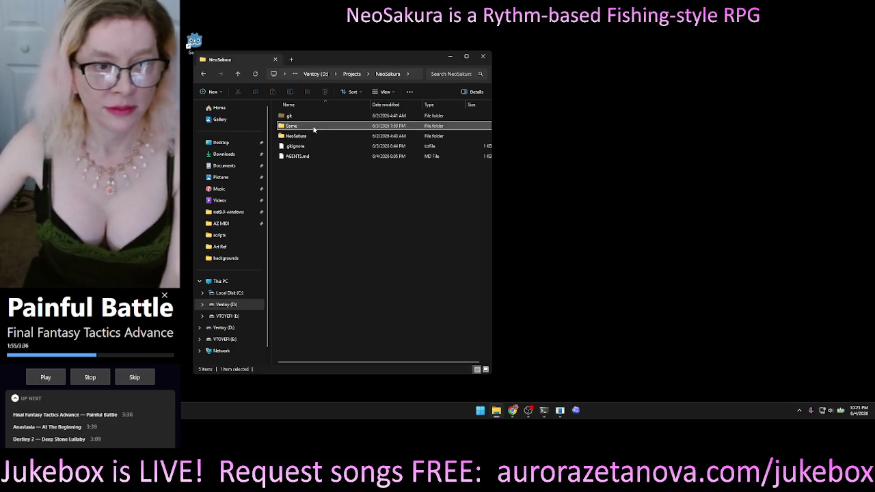
double_click(311, 127)
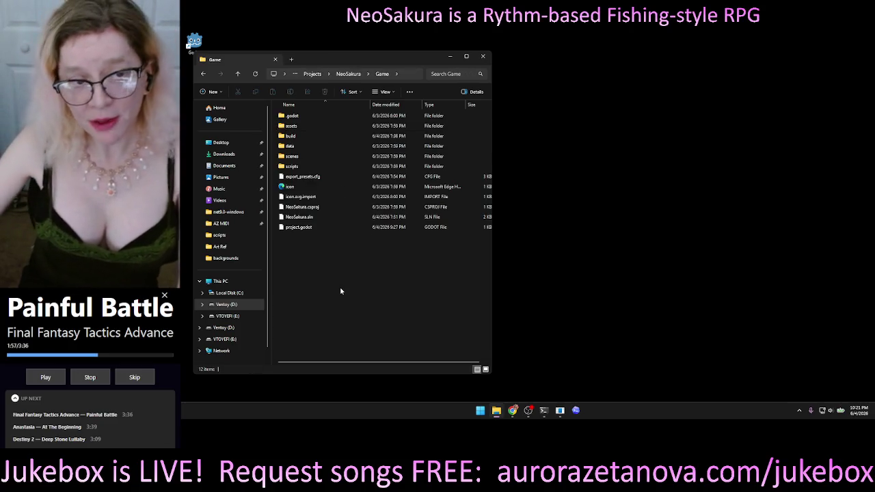
Open a PowerShell terminal in the Game folder and paste the codex launch command
right_click(329, 266)
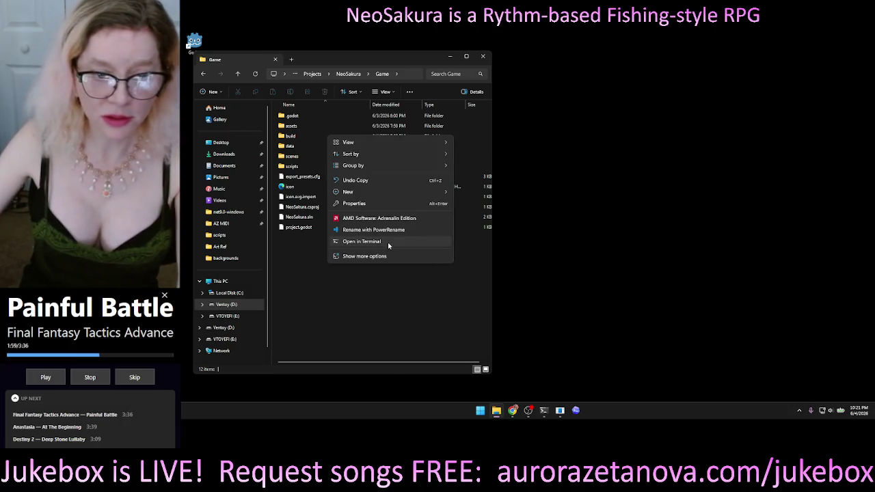
left_click(393, 242)
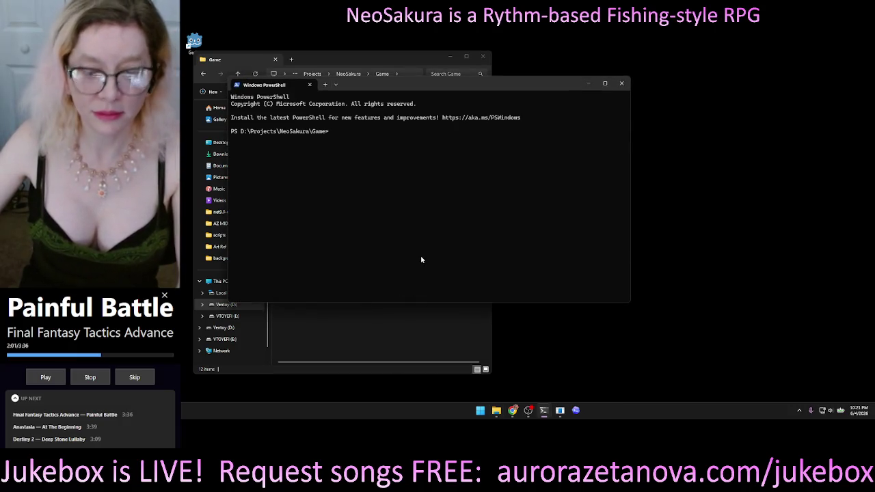
type("codex -m gpt-5.3-codex --config model_reasoning_effort=\"medium\"")
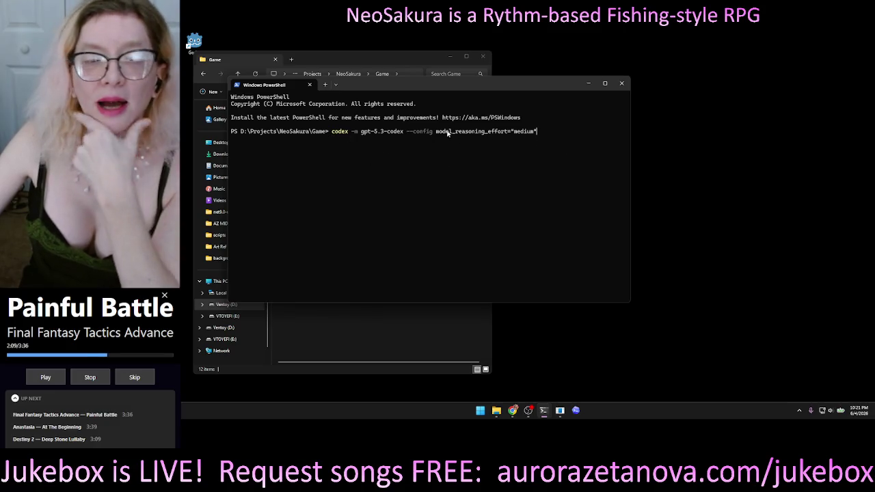
Narrow the PowerShell window and place it to the right of the Explorer window
mouse_move(468, 88)
left_mouse_down()
mouse_move(691, 86)
mouse_move(651, 76)
left_mouse_up()
left_click_drag(814, 118, 641, 117)
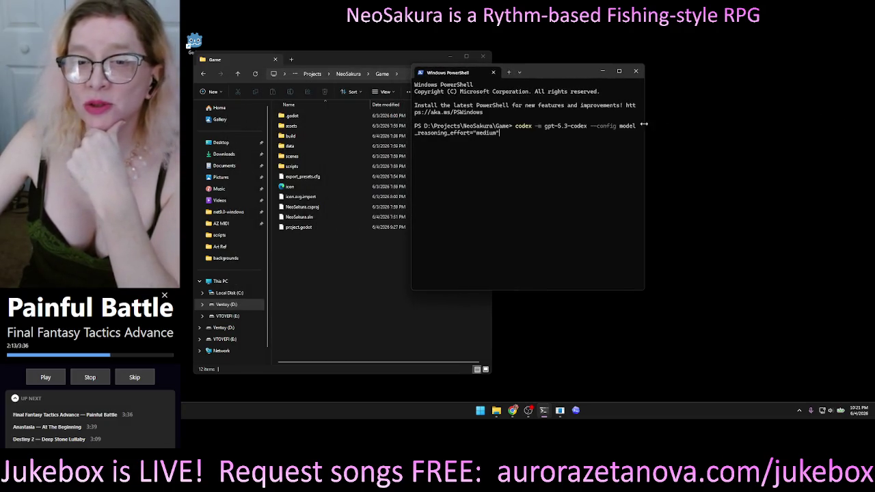
mouse_move(555, 73)
left_mouse_down()
mouse_move(695, 77)
mouse_move(687, 81)
left_mouse_up()
left_click(367, 324)
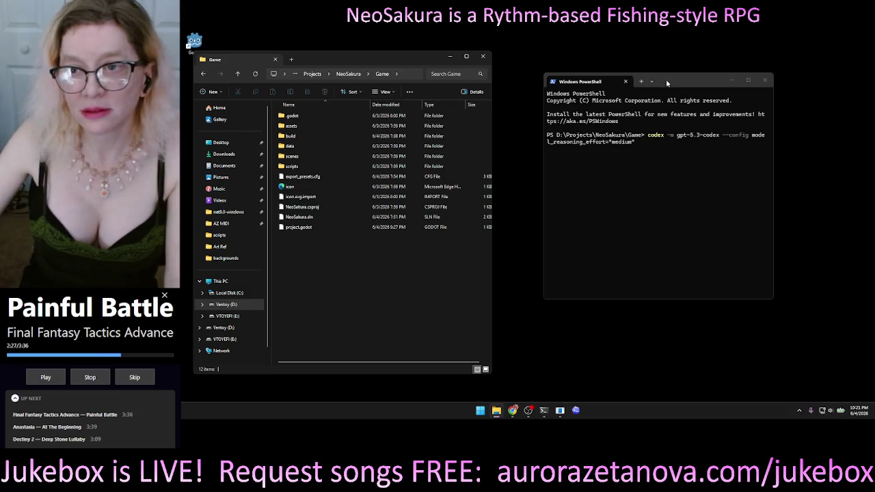
left_click_drag(666, 82, 653, 71)
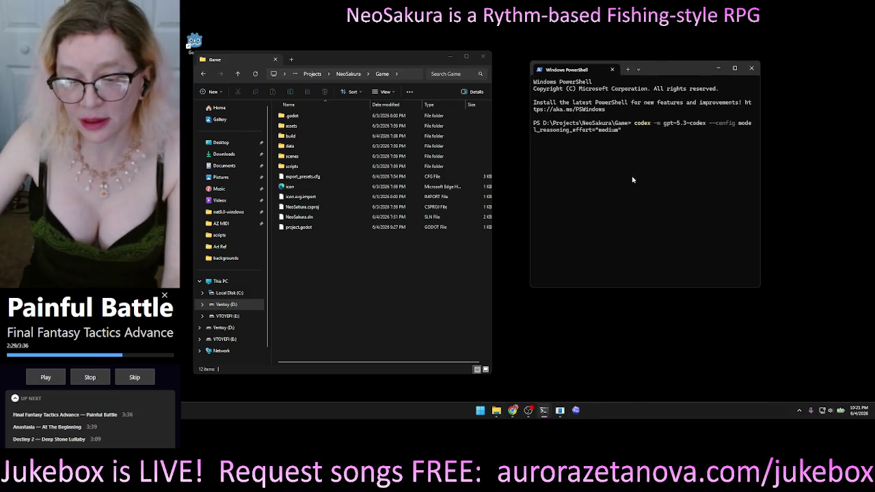
Launch Codex with gpt-5.3-codex at medium effort, then shorten the terminal and move it top right
key("Return")
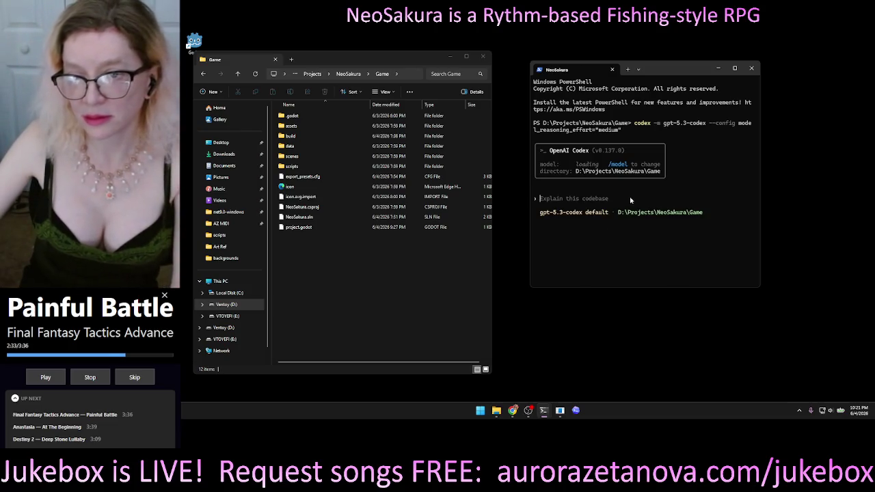
left_click_drag(657, 69, 669, 100)
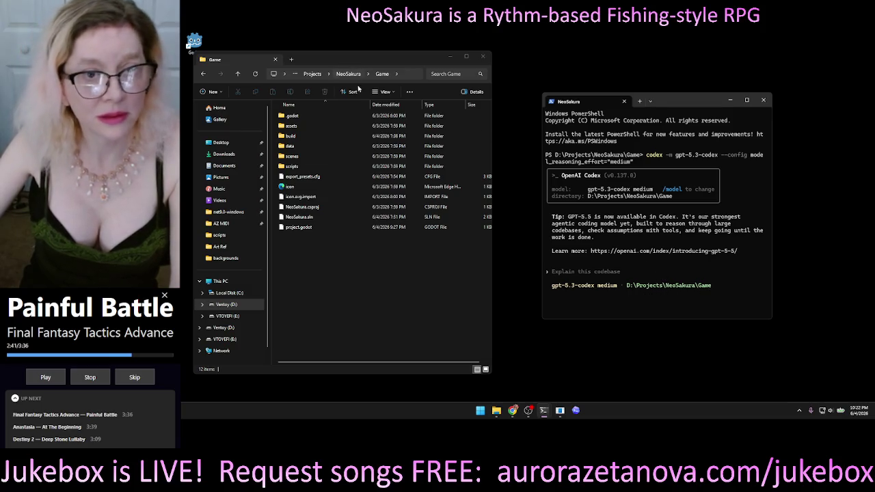
left_click(597, 269)
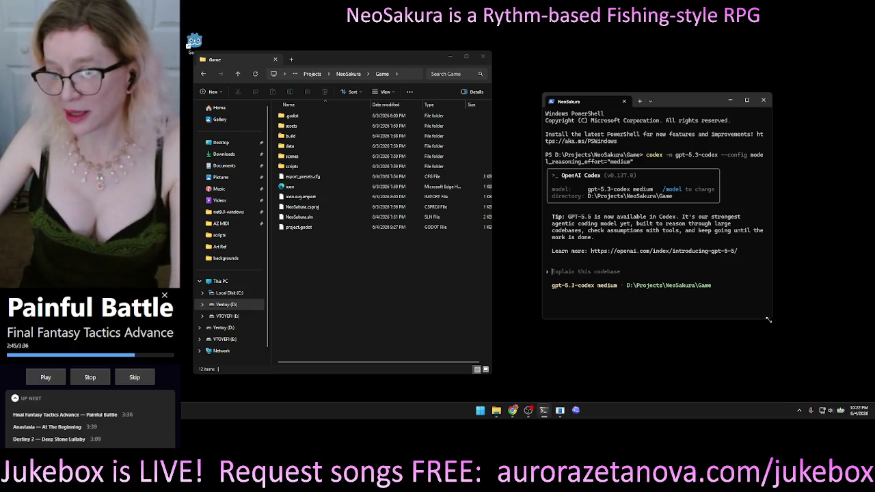
left_click_drag(769, 320, 768, 313)
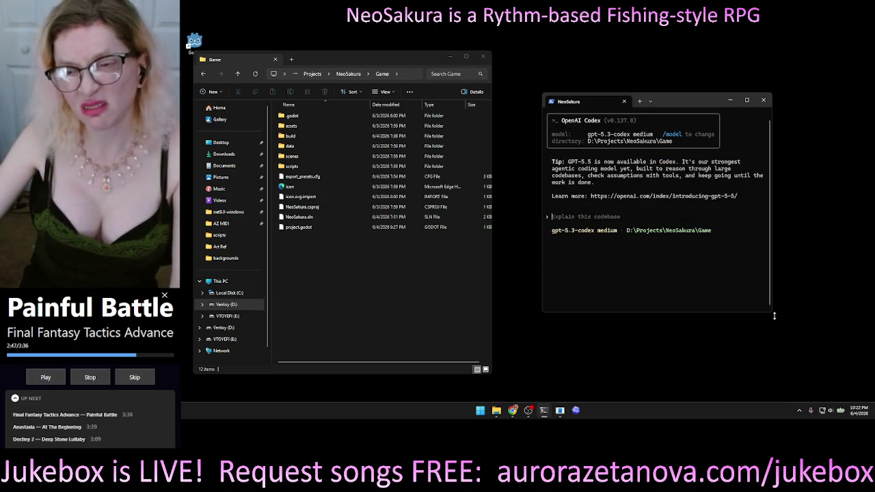
left_click_drag(692, 314, 687, 257)
mouse_move(683, 103)
left_mouse_down()
mouse_move(762, 74)
mouse_move(767, 56)
left_mouse_up()
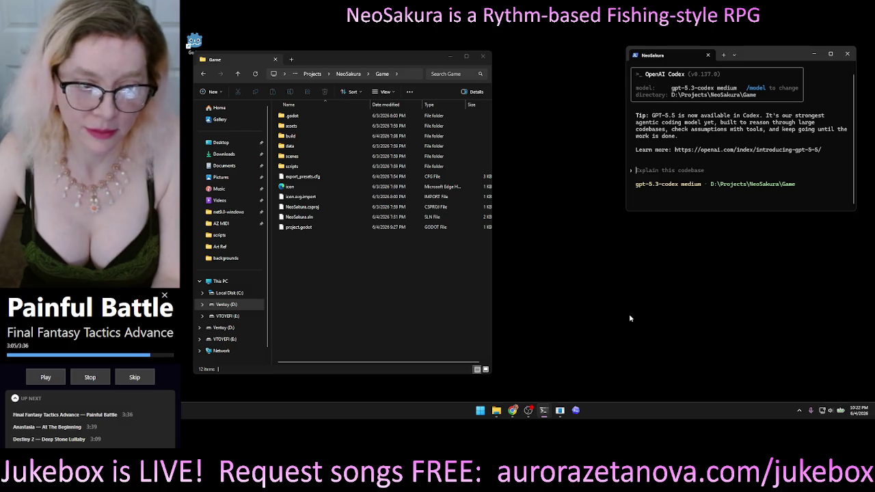
Request a double-clickable root-folder file that opens PowerShell and runs the pasted codex command
key("super+h")
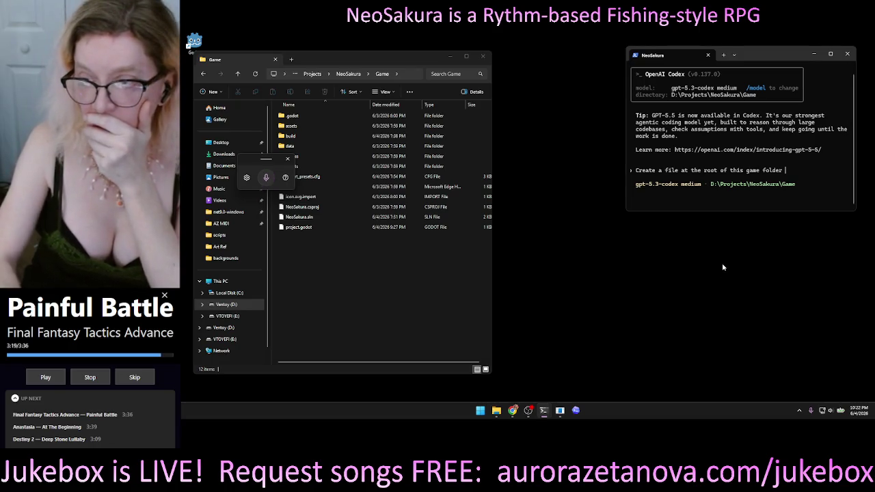
left_click(790, 171)
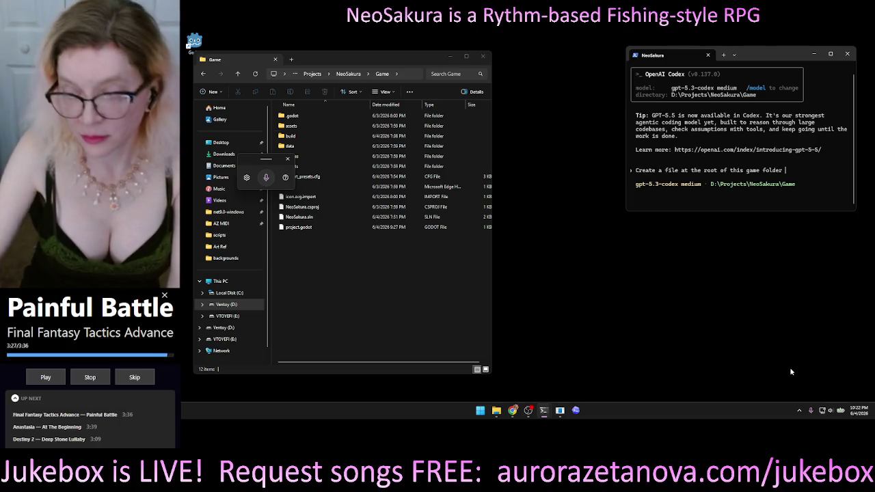
key("super+h")
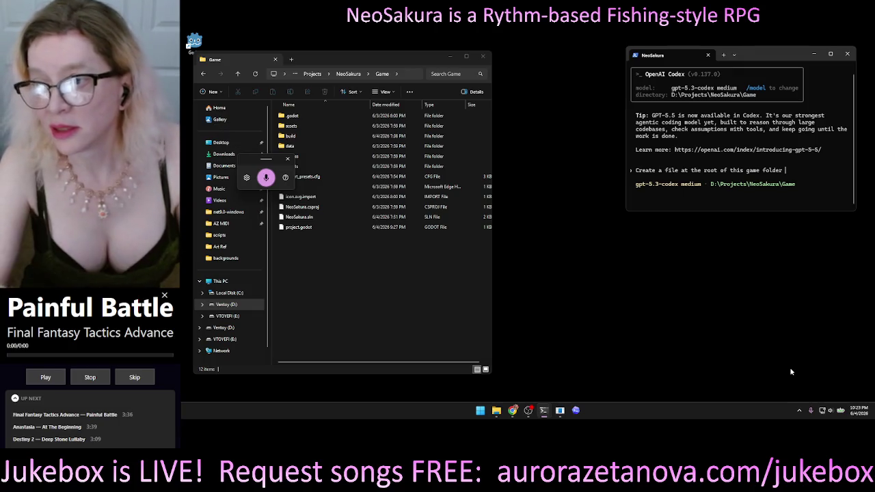
type("That I can double click and will cause a PowerShell window to open")
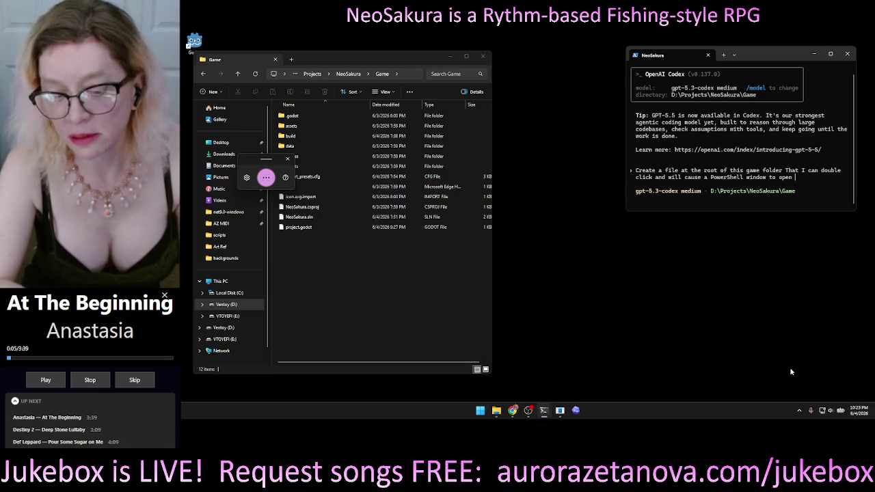
type("and run this command automatically for me :")
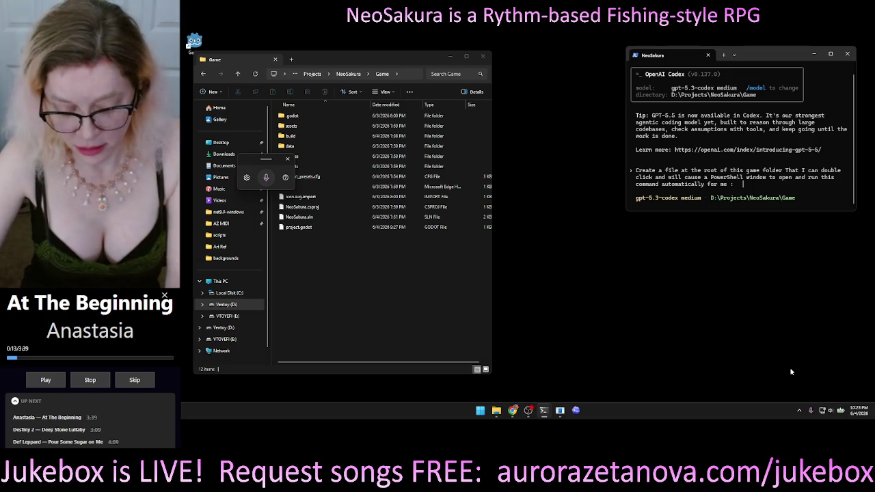
type("codex -m gpt-5.3-codex --config model_reasoning_effort=\"medium\"")
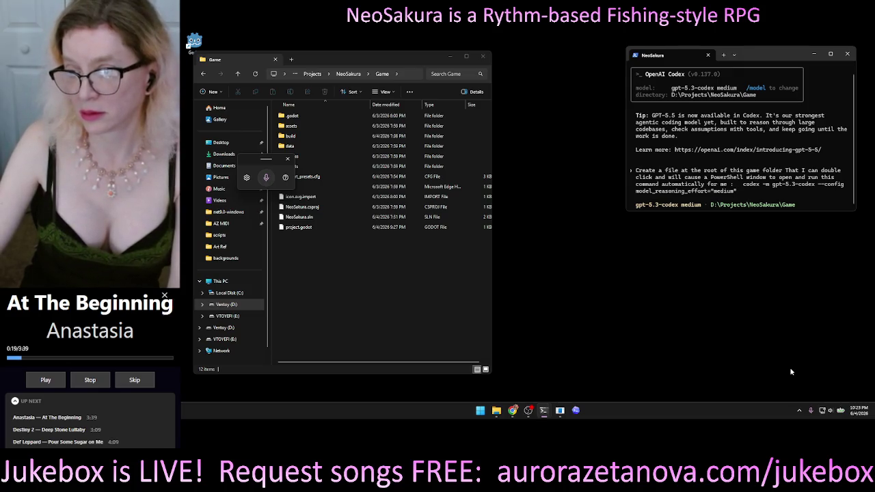
key("Return")
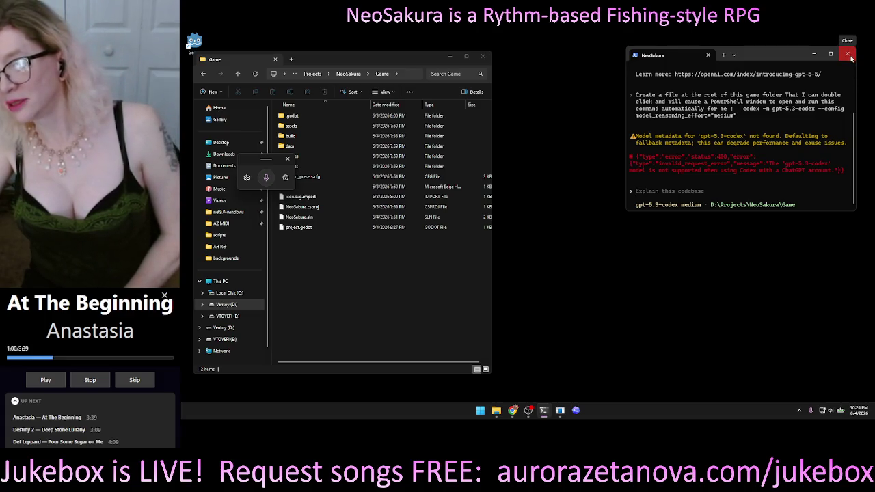
Close the Codex terminal after the 400 error rejecting gpt-5.3-codex
left_click(848, 54)
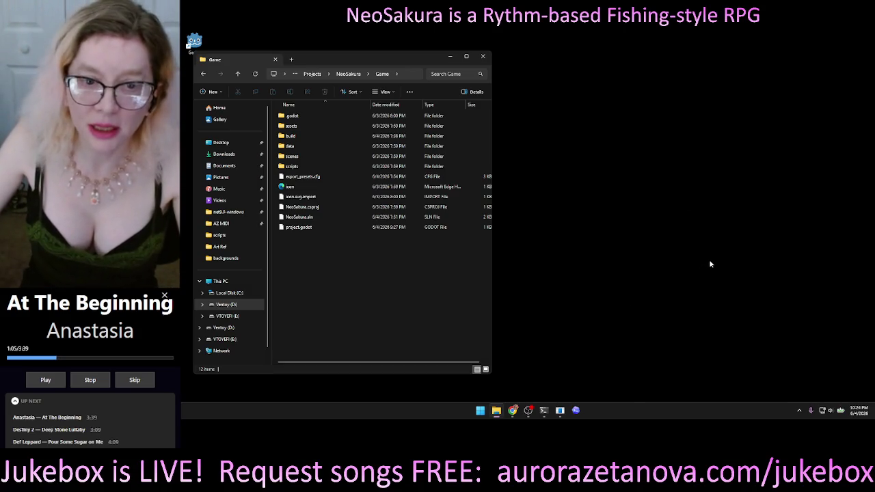
Bring up the Codex desktop app and pick GPT-5.4 from the model selector's Model submenu
left_click(576, 411)
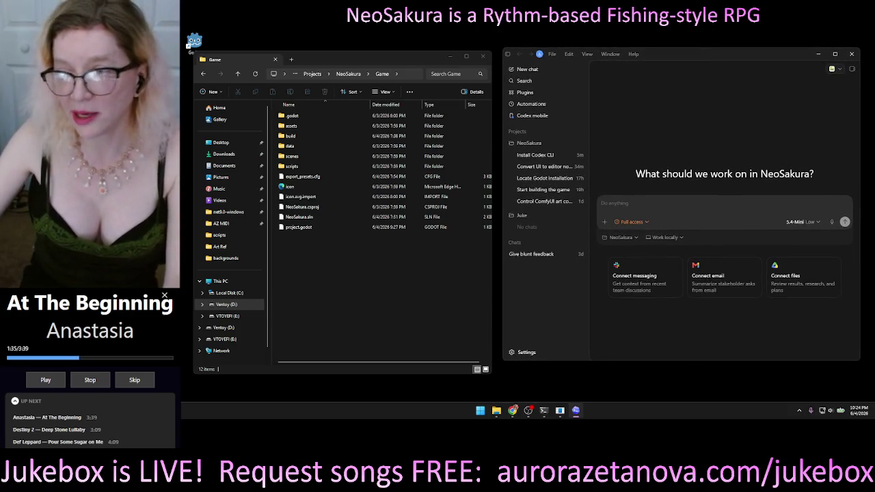
left_click(815, 224)
mouse_move(807, 290)
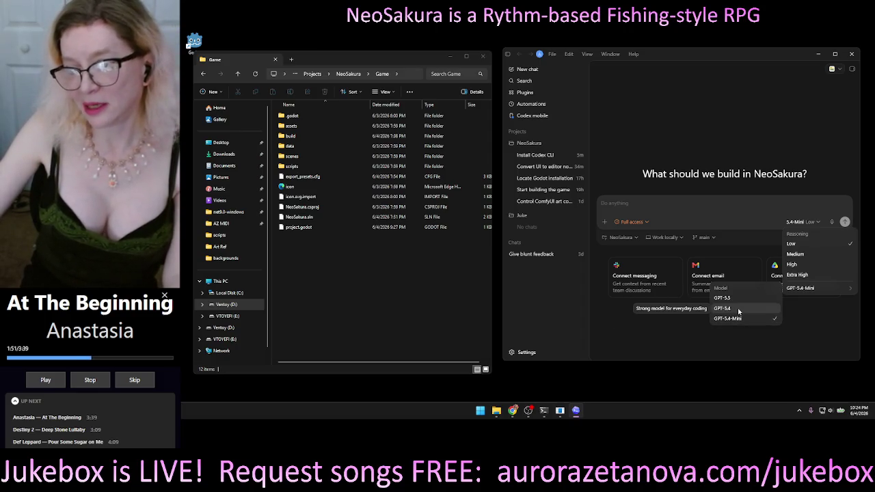
left_click(737, 311)
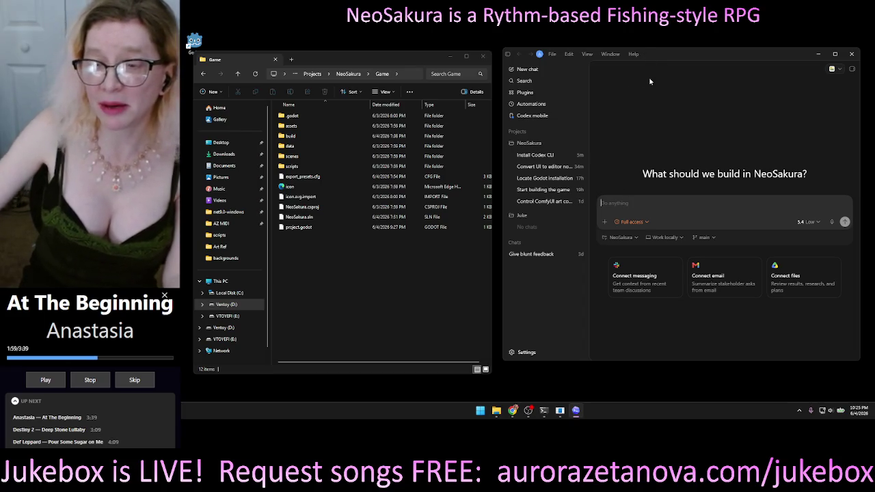
left_click_drag(663, 52, 665, 46)
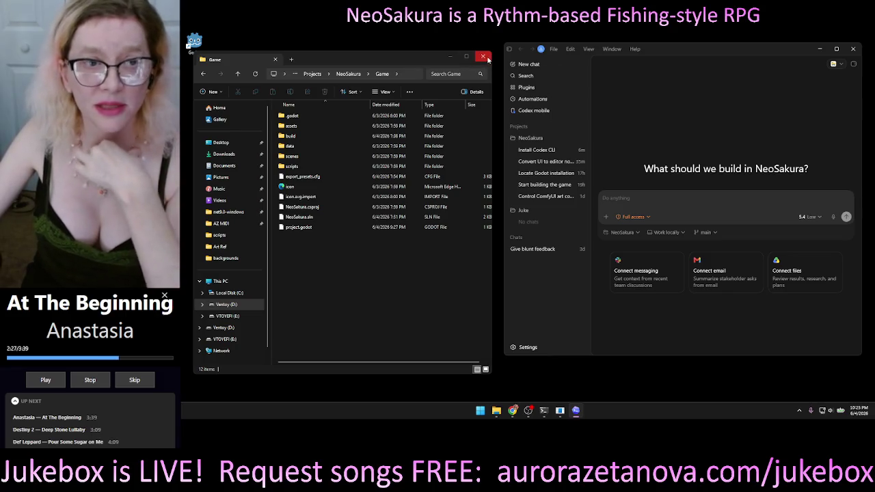
Close the Game folder, narrow Codex, and check the ComfyUI image in Chrome before minimizing it
left_click(483, 56)
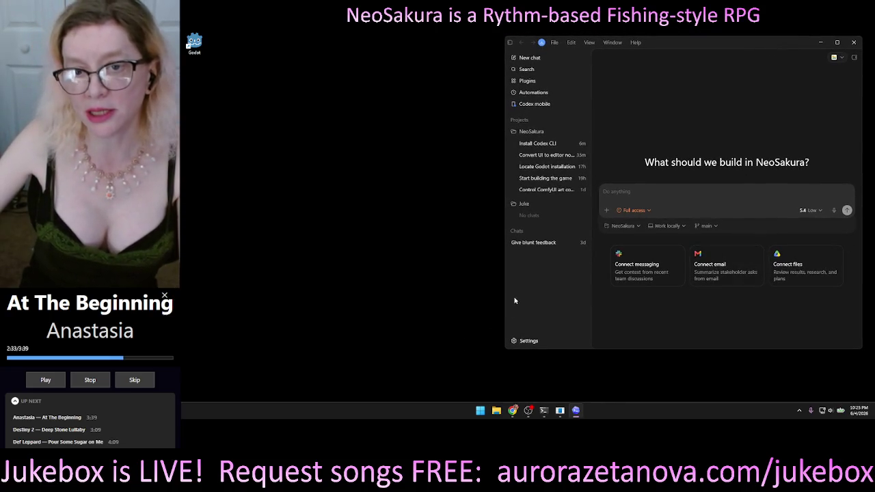
left_click_drag(504, 290, 600, 293)
mouse_move(548, 414)
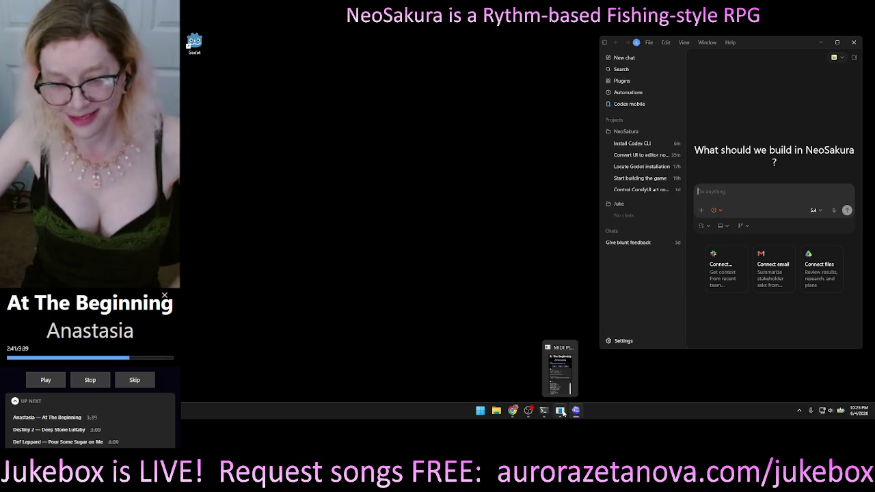
left_click(513, 410)
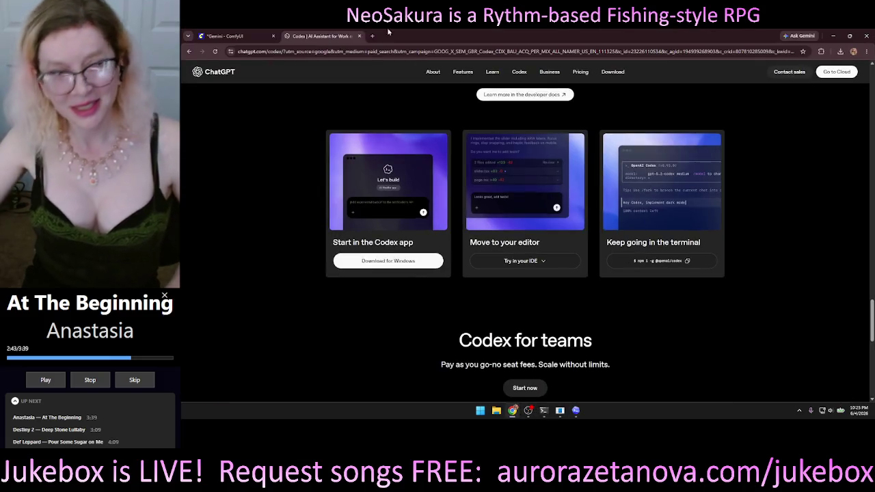
left_click(240, 38)
left_click(335, 37)
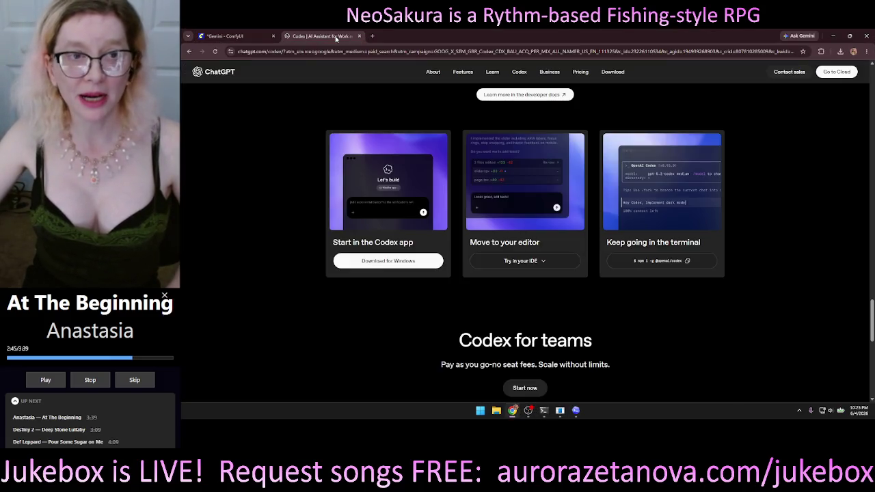
left_click(240, 37)
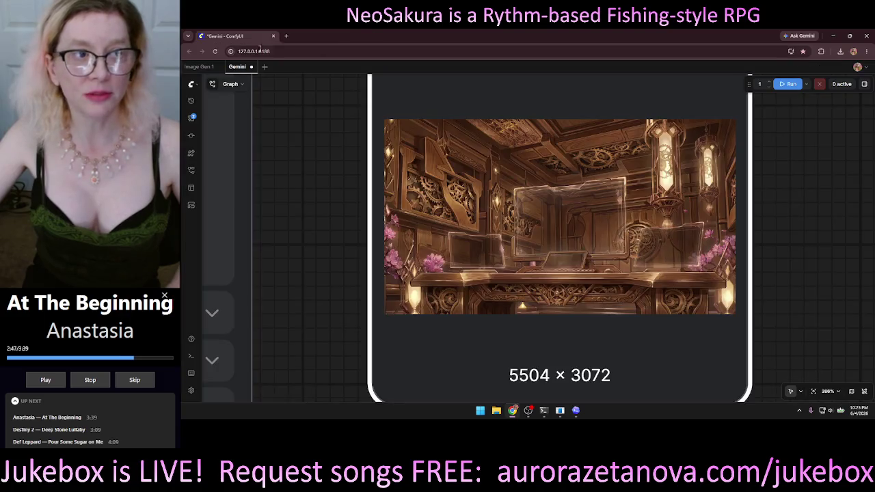
left_click(833, 35)
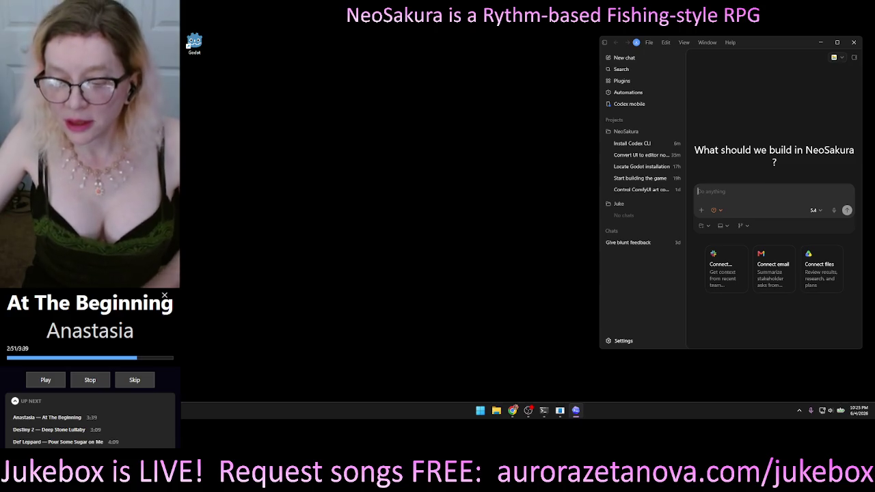
Start Godot, open the NeoSakura project, and run the game
double_click(194, 43)
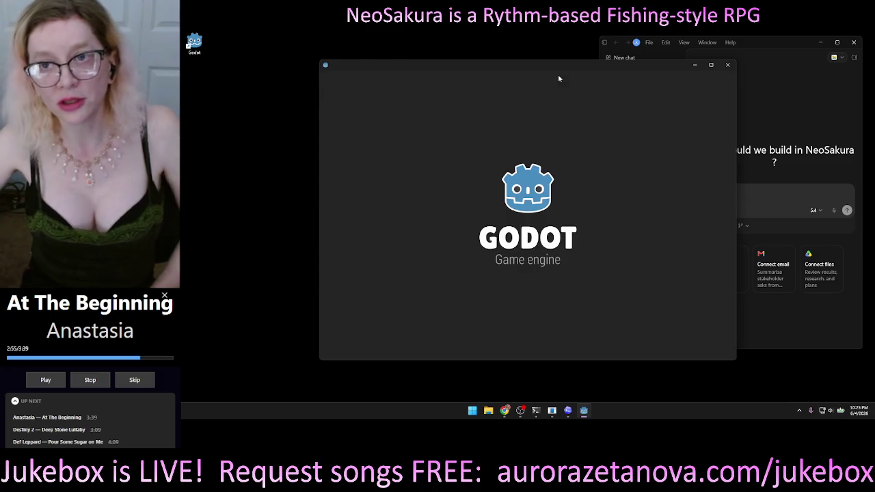
double_click(454, 115)
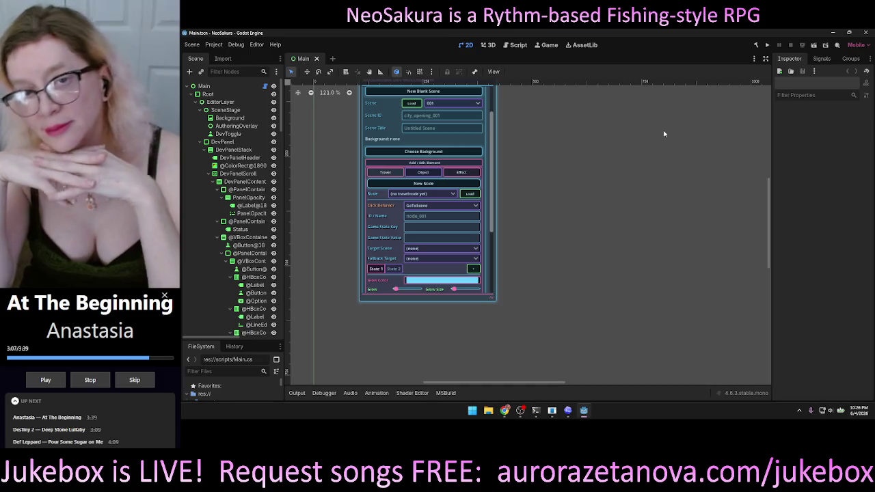
left_click(768, 45)
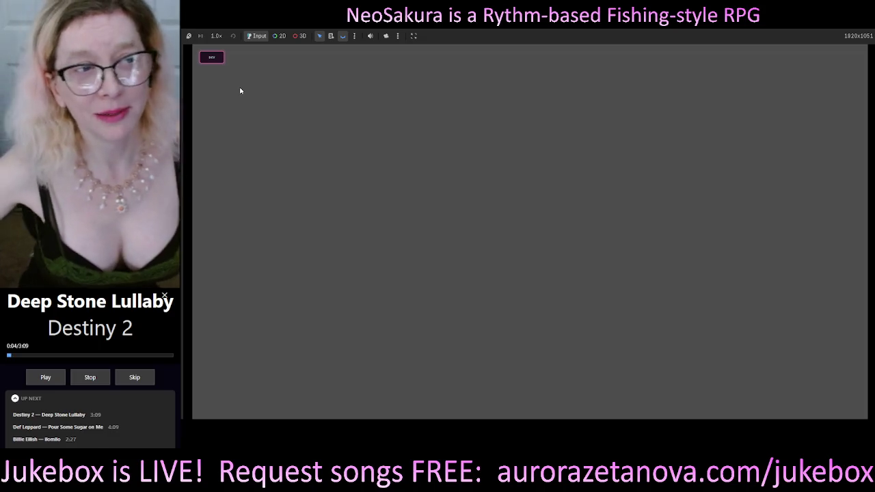
In the dev holograph's Scene Editor, load Lockdown_v1, set it as default, and save the scene JSON
left_click(212, 58)
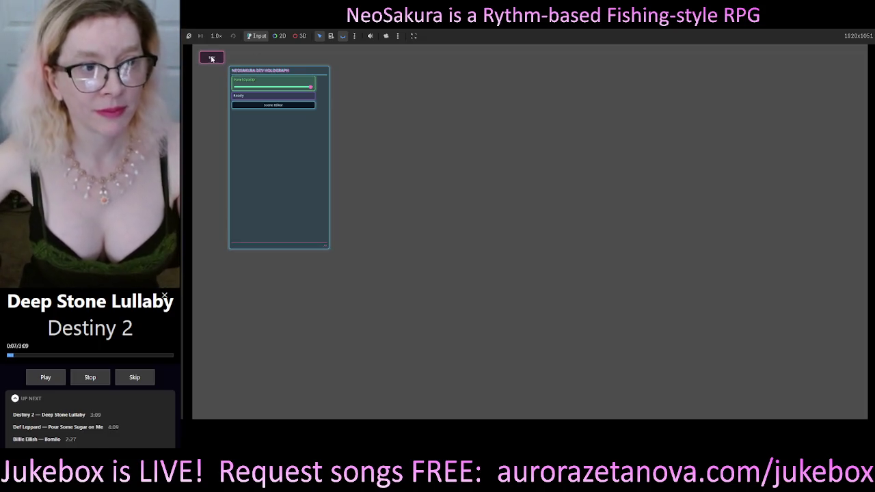
left_click(307, 106)
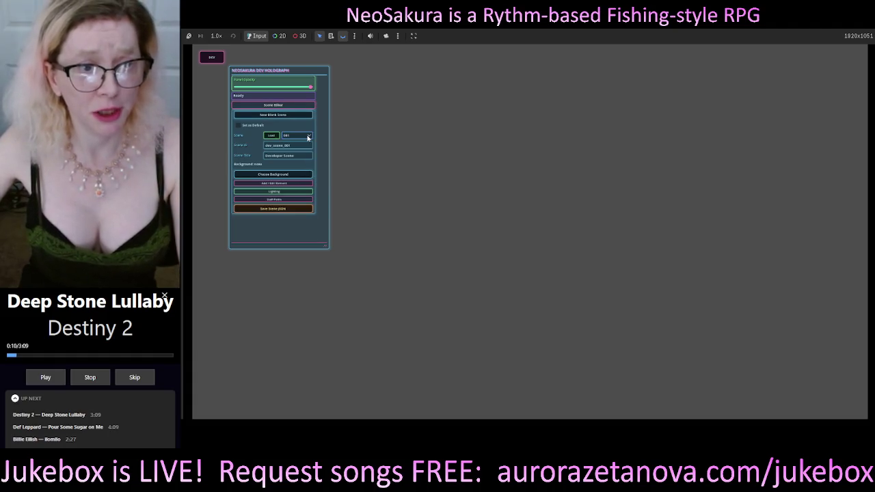
left_click(308, 136)
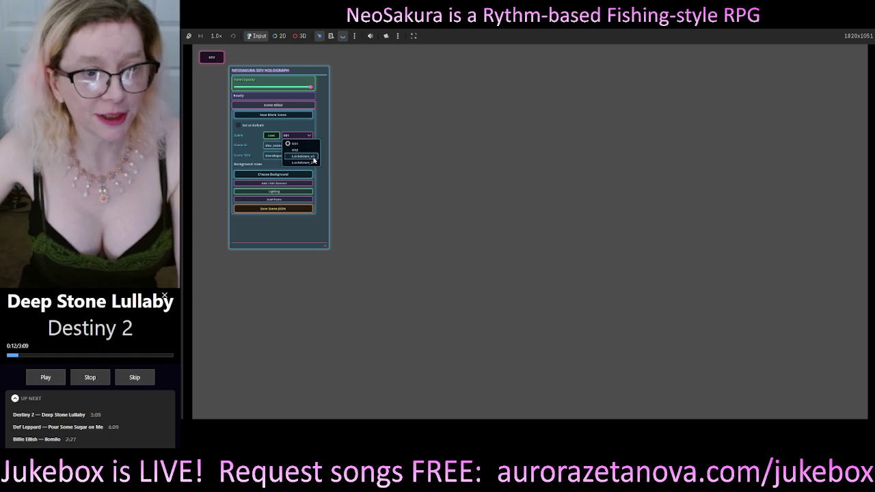
left_click(303, 156)
left_click(271, 136)
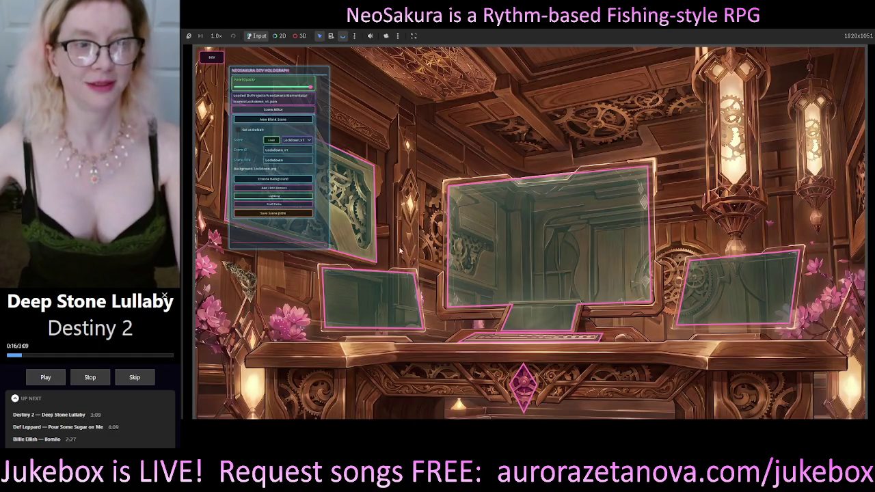
left_click(238, 129)
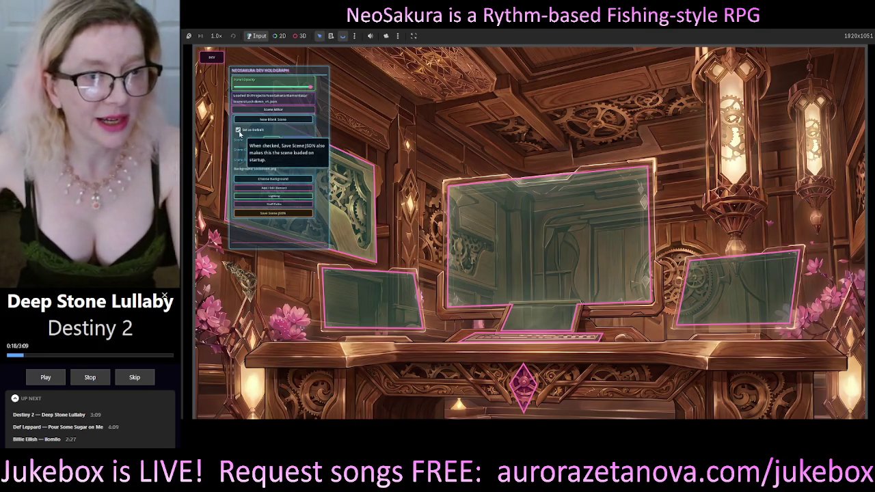
left_click(269, 214)
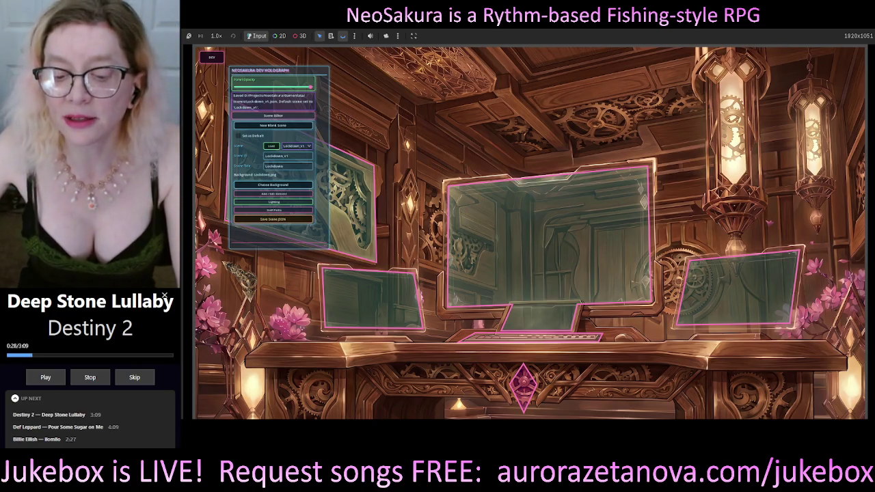
Stop and rerun the game, then hide the developer holograph over the steampunk workshop room
left_click(867, 36)
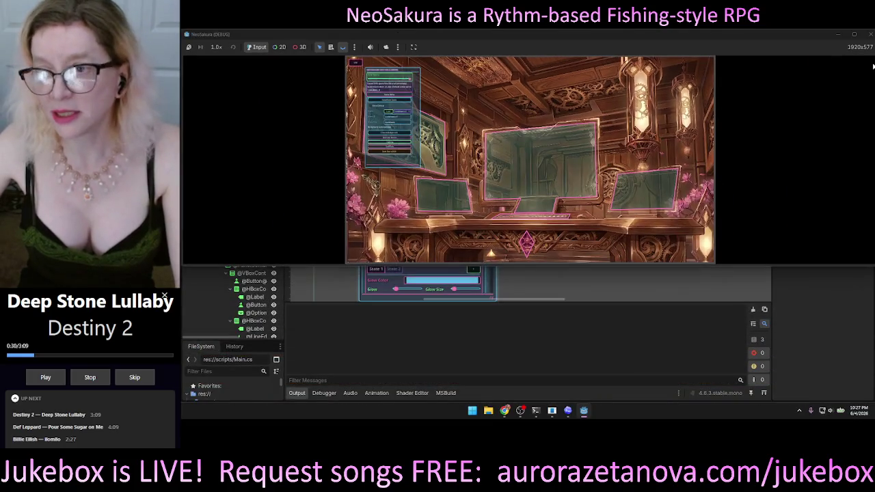
left_click(870, 34)
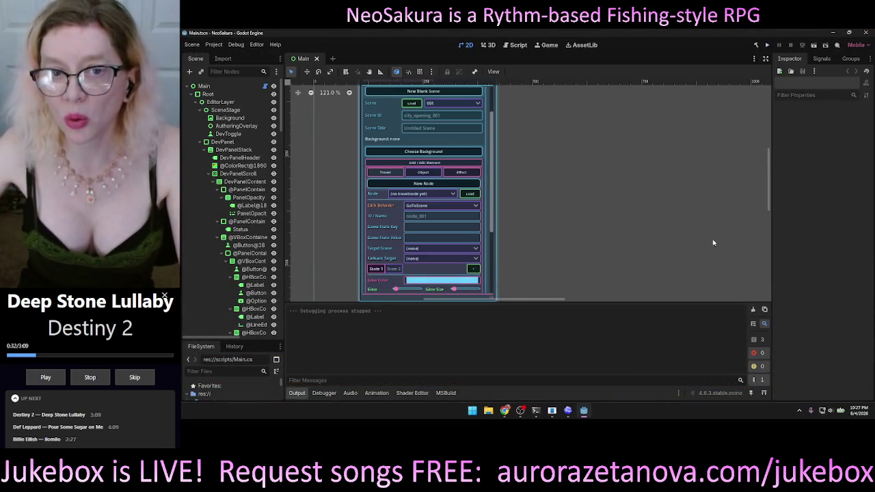
left_click(767, 45)
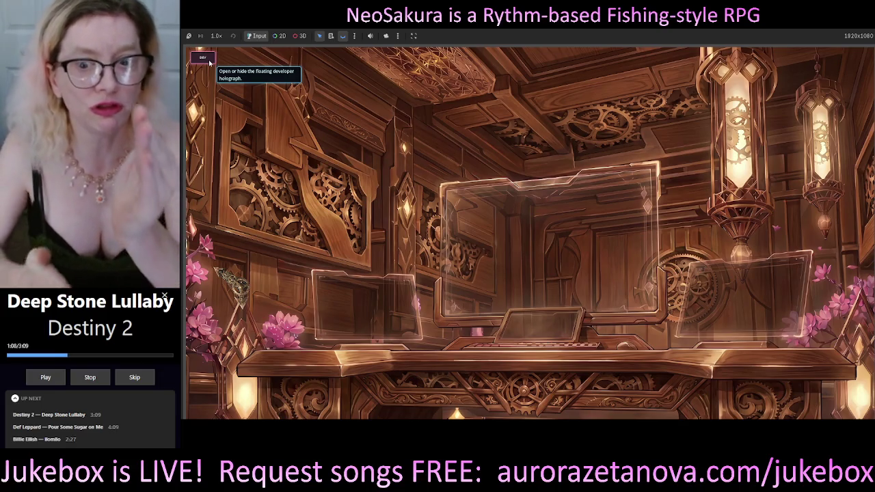
left_click(209, 62)
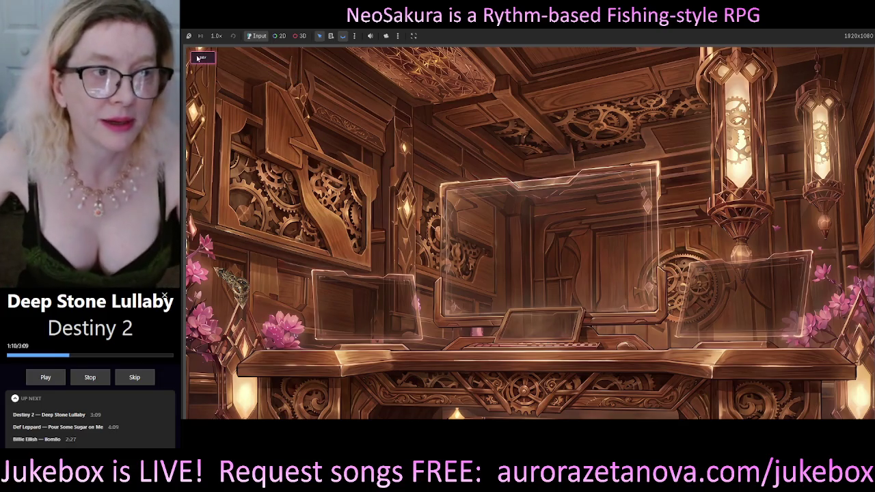
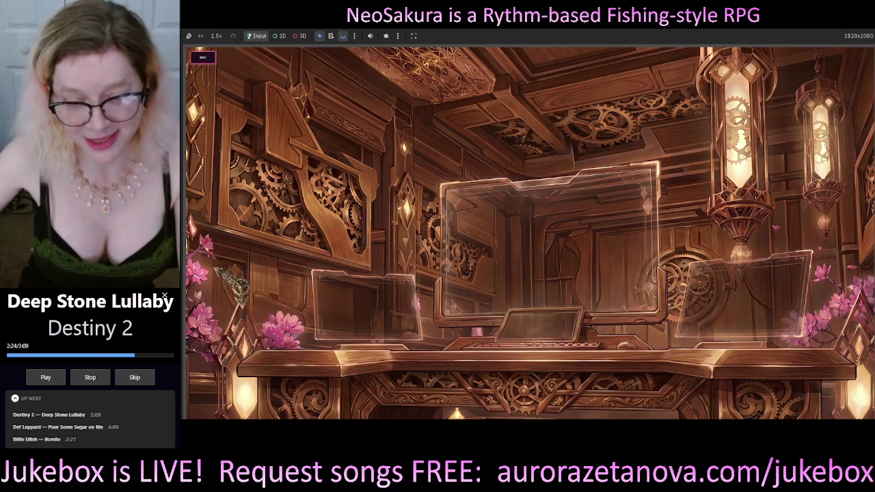
Open the dev editor, move its panel to the top centre, and expand Scene Editor and Add / Edit Element
mouse_move(533, 405)
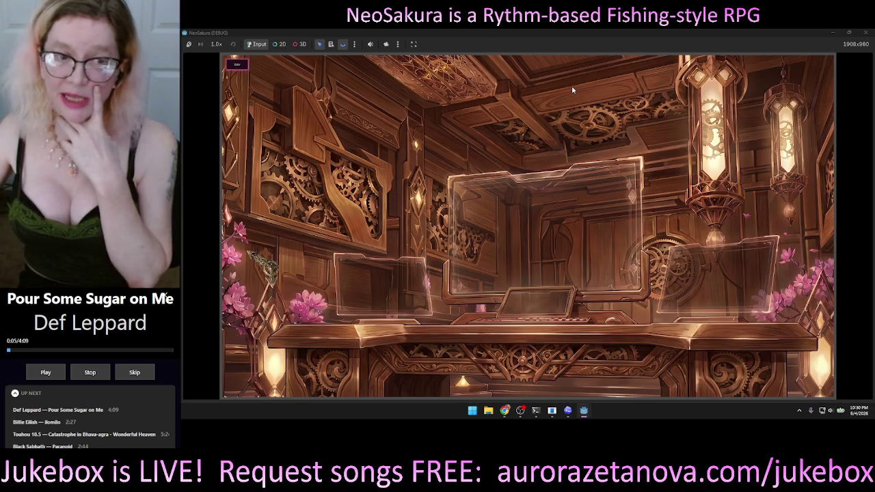
left_click(237, 64)
left_click_drag(286, 110, 565, 140)
left_click(564, 139)
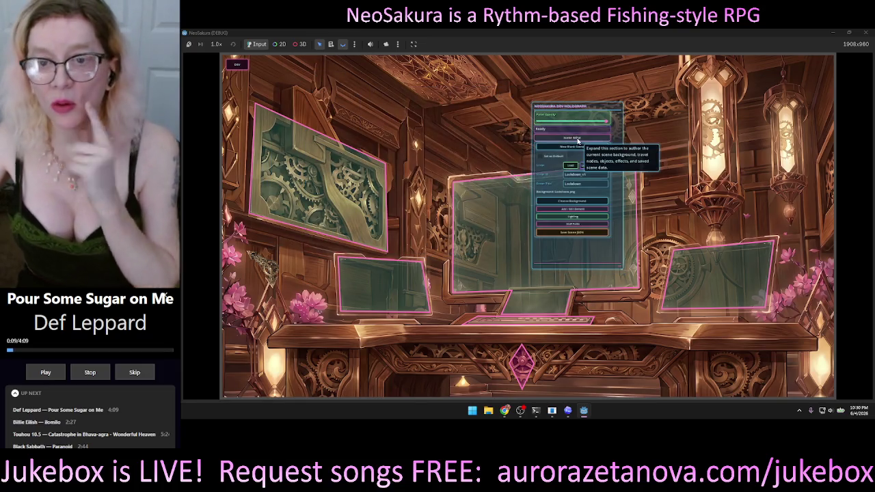
left_click(605, 209)
scroll(620, 152, "down", 5)
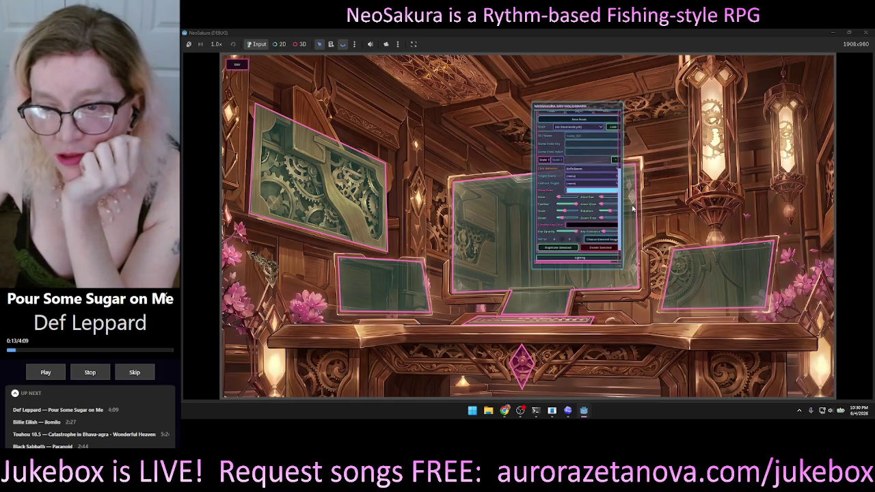
left_click_drag(622, 272, 652, 331)
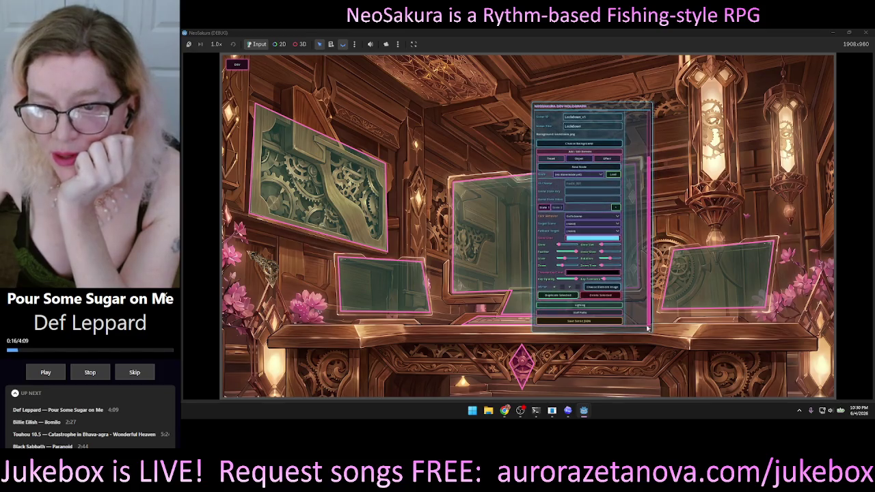
Park the panel on the right and load saved node node_007 for editing
left_click(586, 232)
left_click(586, 240)
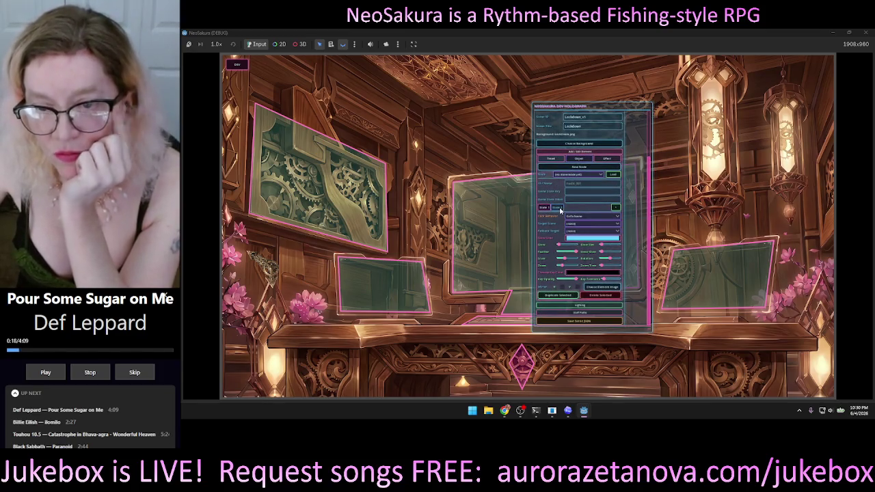
left_click(578, 175)
left_click(577, 161)
mouse_move(584, 105)
left_mouse_down()
mouse_move(663, 108)
mouse_move(718, 92)
left_mouse_up()
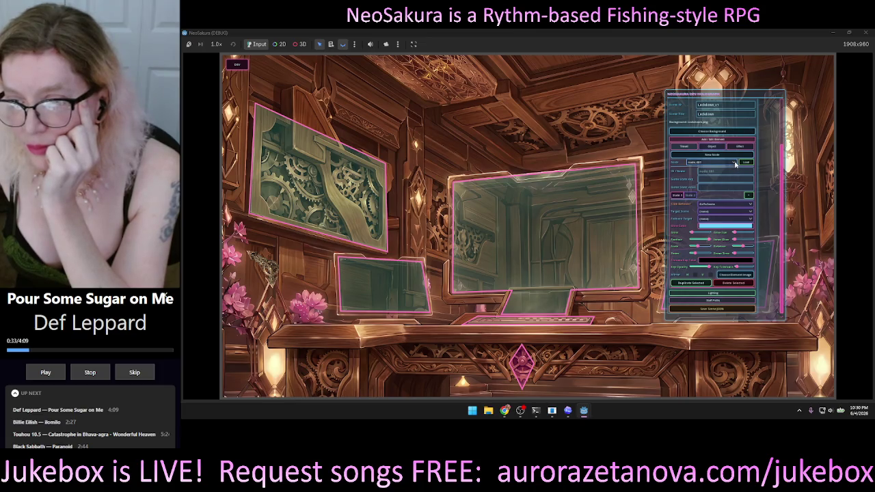
left_click(746, 163)
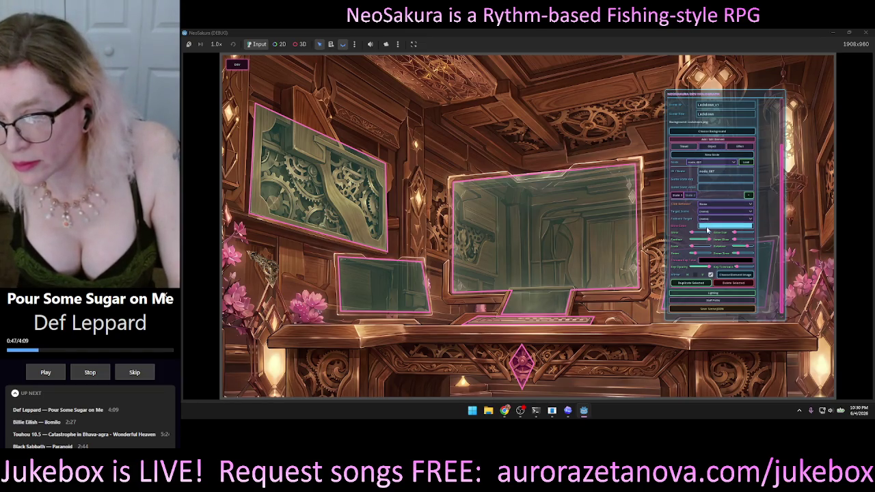
Raise node_007's first slider, create node_008 with ZoomToNode click behaviour, and open its image picker
left_click_drag(693, 233, 709, 233)
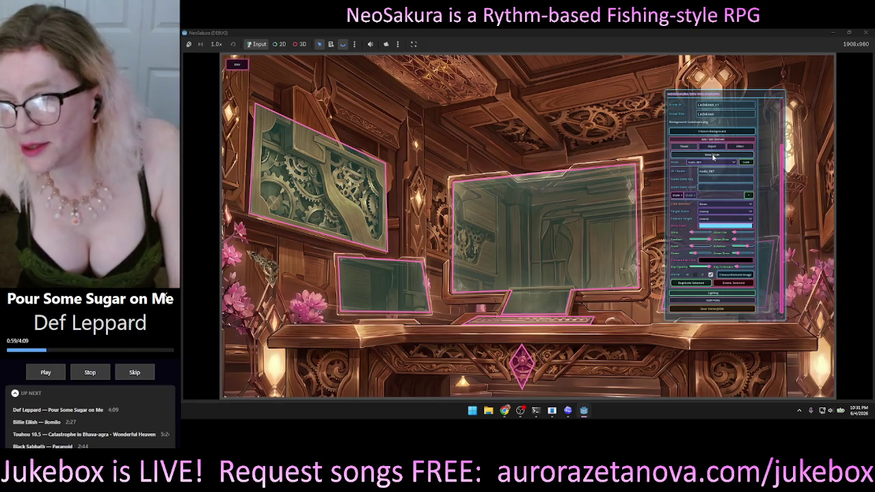
left_click(712, 155)
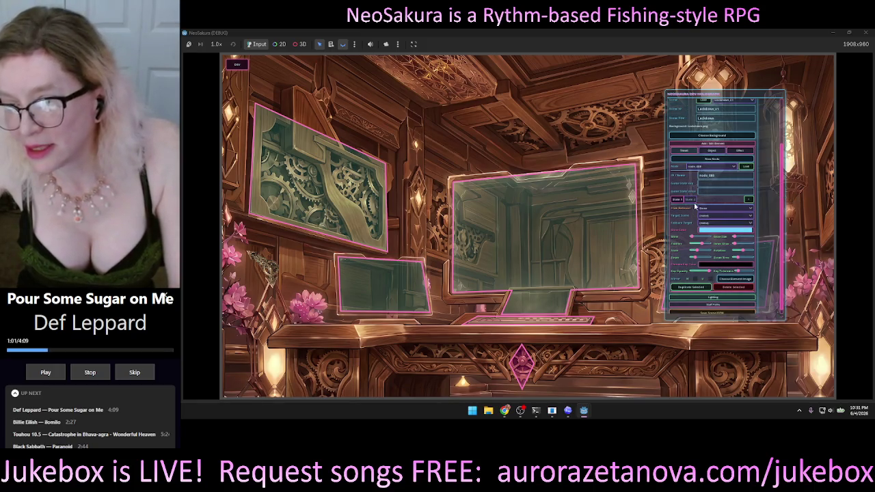
left_click(728, 208)
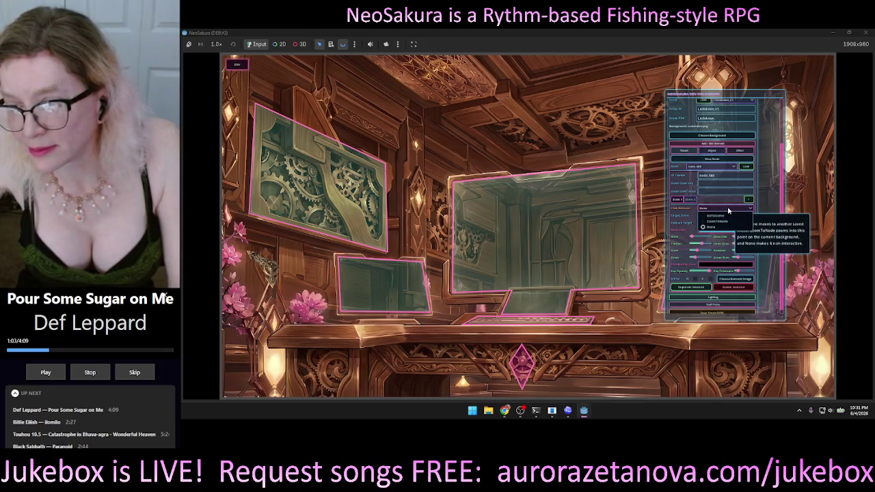
left_click(717, 222)
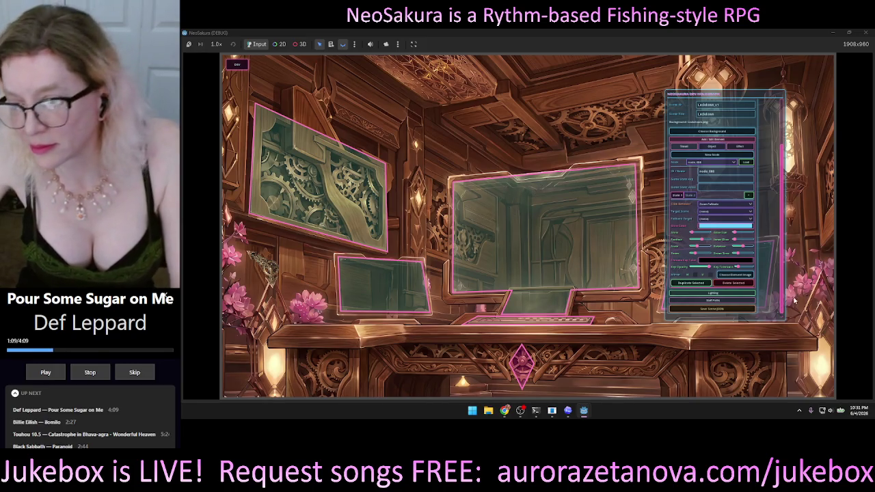
left_click(744, 274)
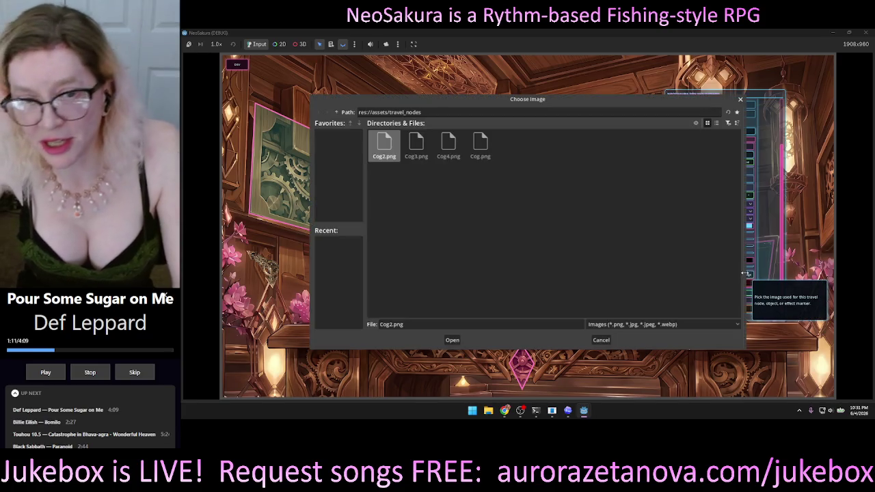
Place a small Cog.png gear at the centre of the central frame, then delete it
double_click(480, 145)
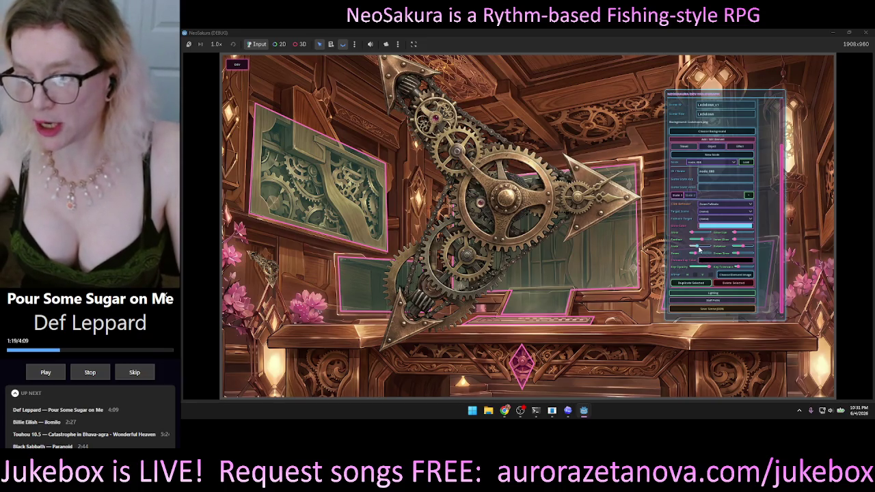
left_click_drag(699, 251, 693, 250)
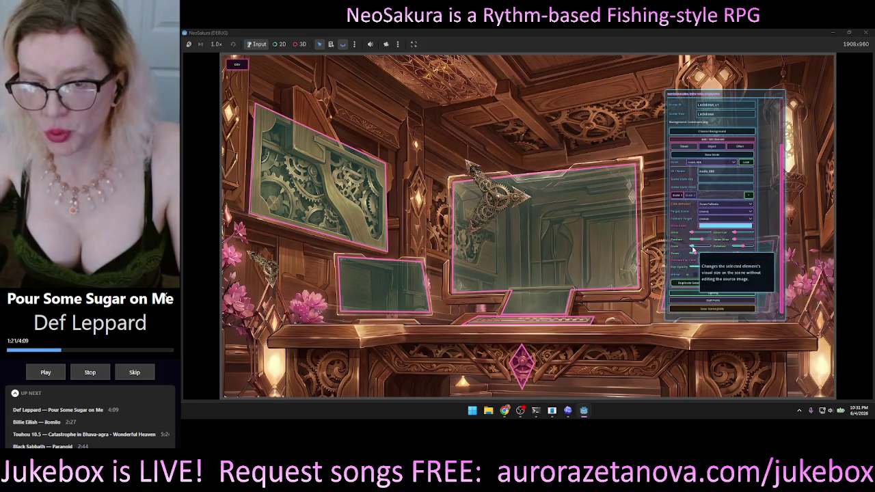
left_click_drag(502, 195, 545, 237)
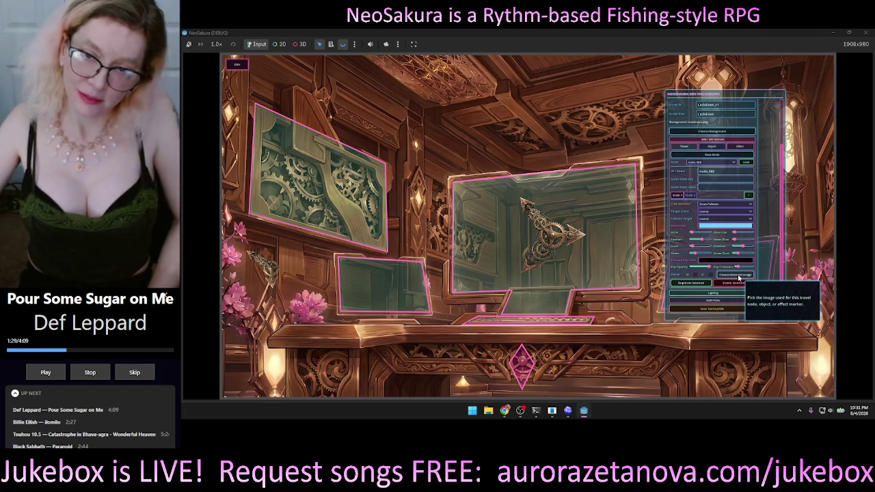
mouse_move(570, 236)
left_mouse_down()
mouse_move(540, 236)
mouse_move(515, 158)
mouse_move(509, 206)
mouse_move(413, 178)
mouse_move(478, 157)
mouse_move(552, 214)
mouse_move(550, 230)
left_mouse_up()
scroll(541, 235, "up", 1)
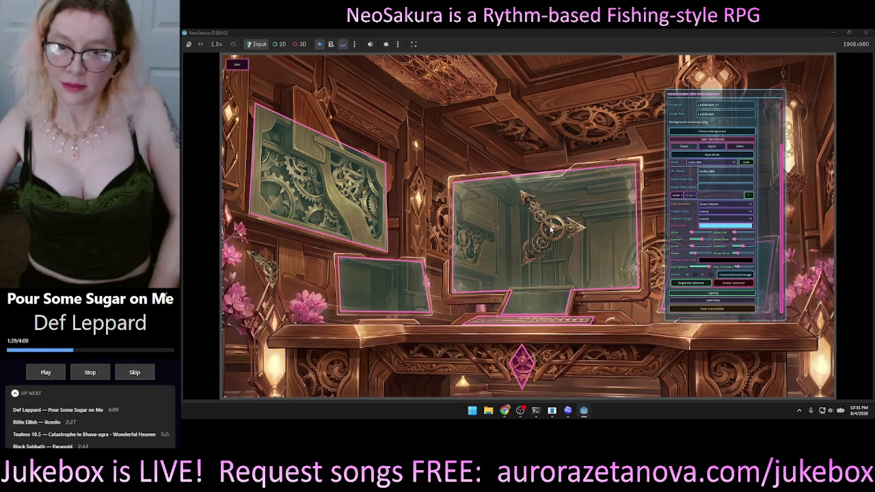
left_click(732, 283)
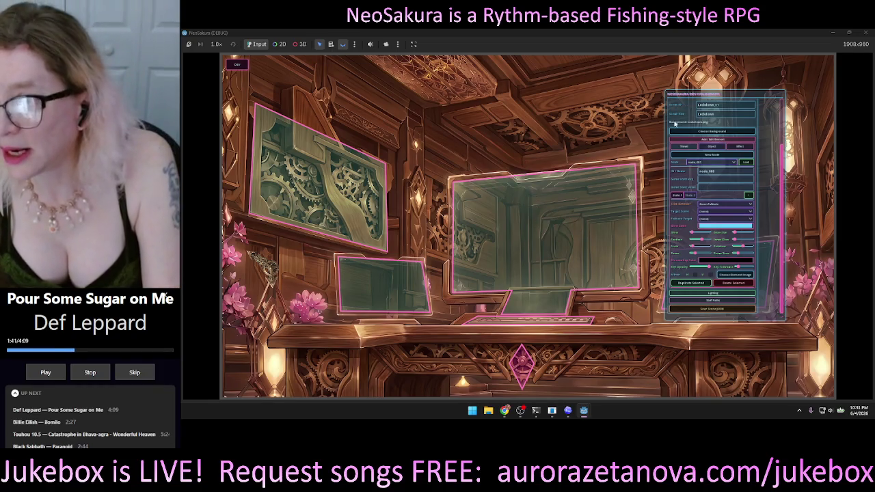
Switch the element editor to Object mode, keep Inspect click behaviour, and hide the editor with F1
left_click(555, 221)
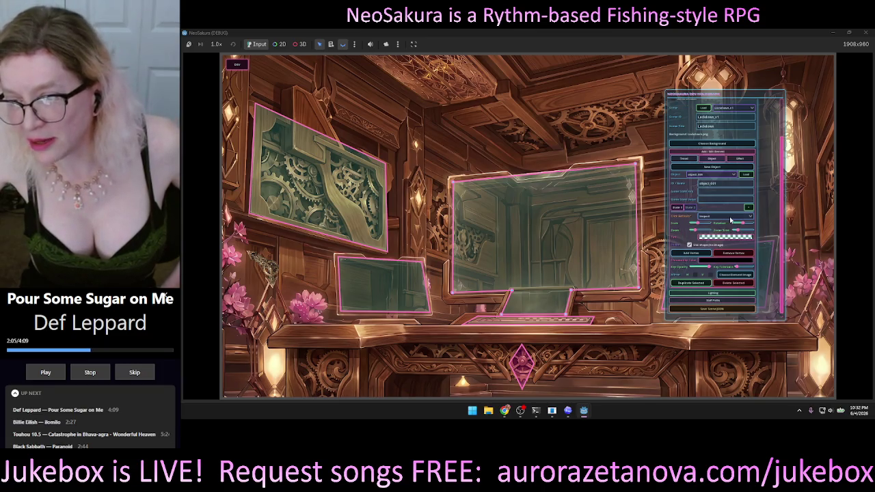
left_click(729, 216)
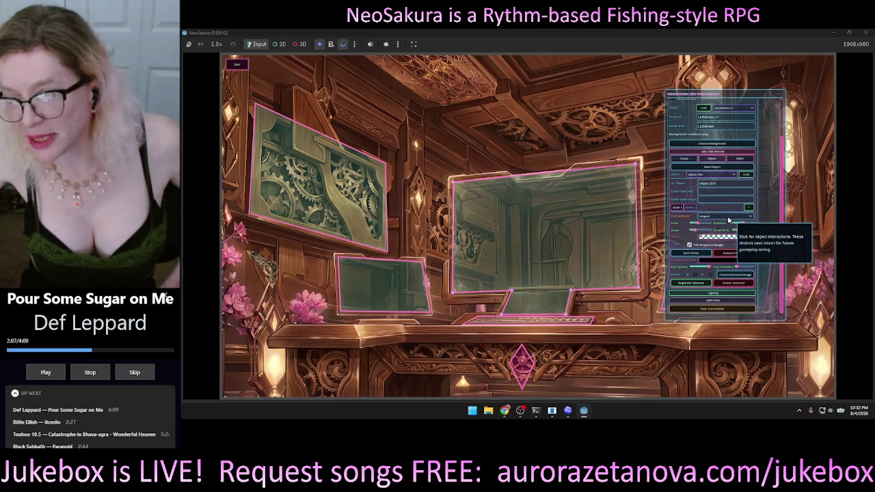
left_click(712, 229)
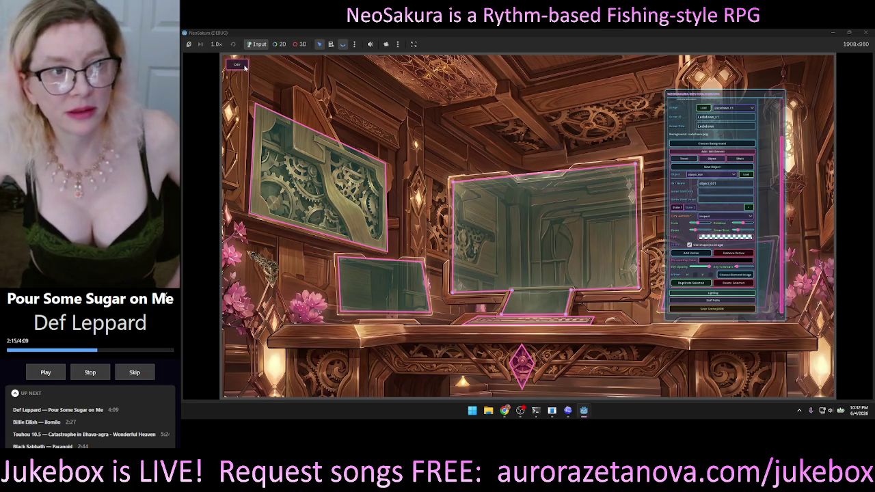
key("F1")
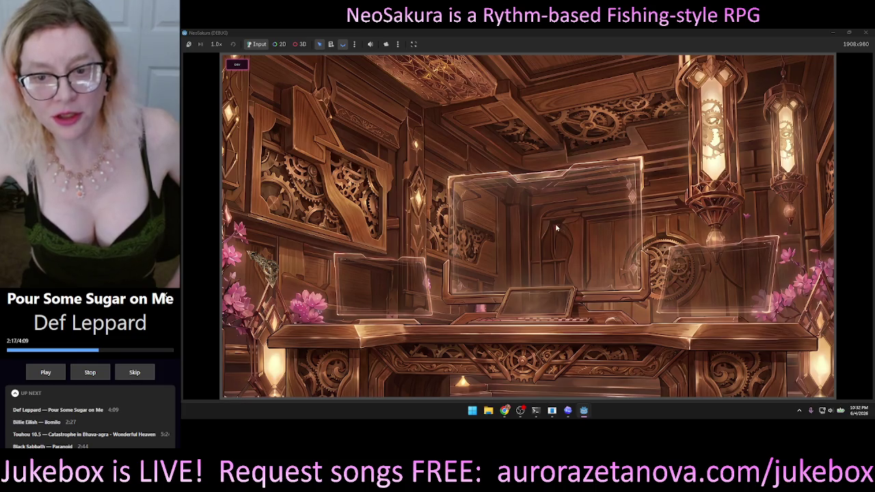
left_click(237, 64)
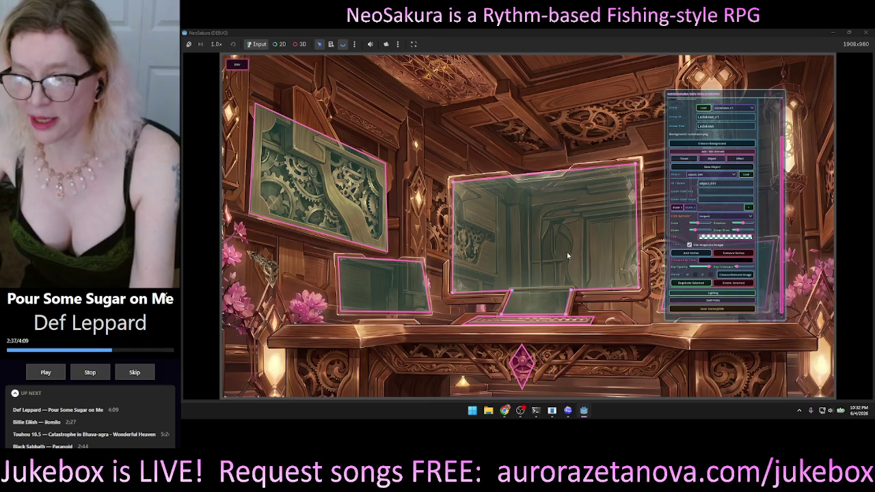
left_click(747, 275)
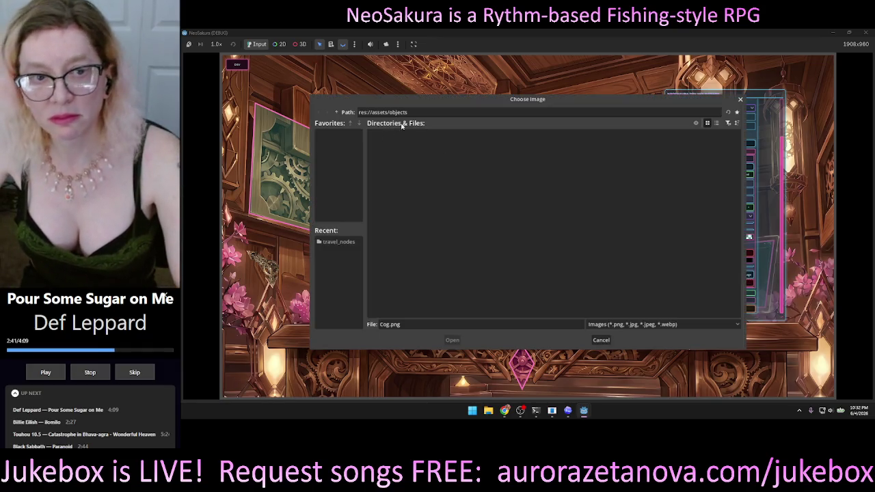
Choose res://assets/UI/Dragon.png as the object's image
left_click(335, 113)
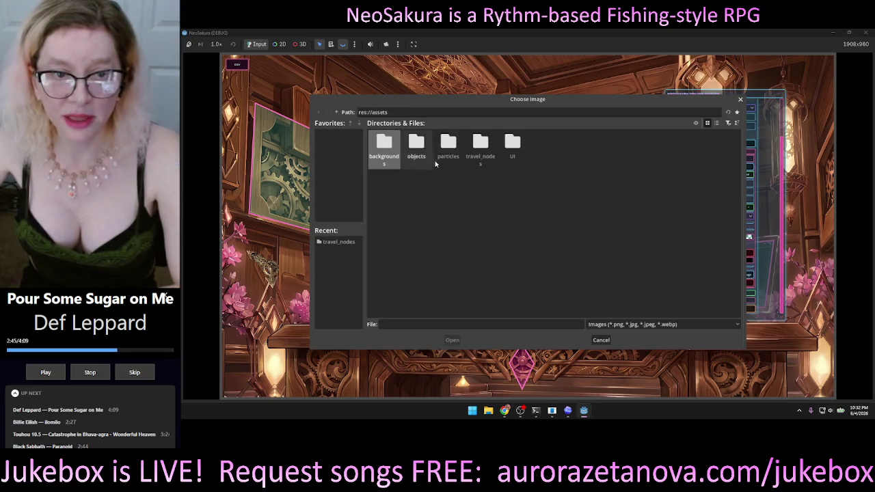
double_click(516, 149)
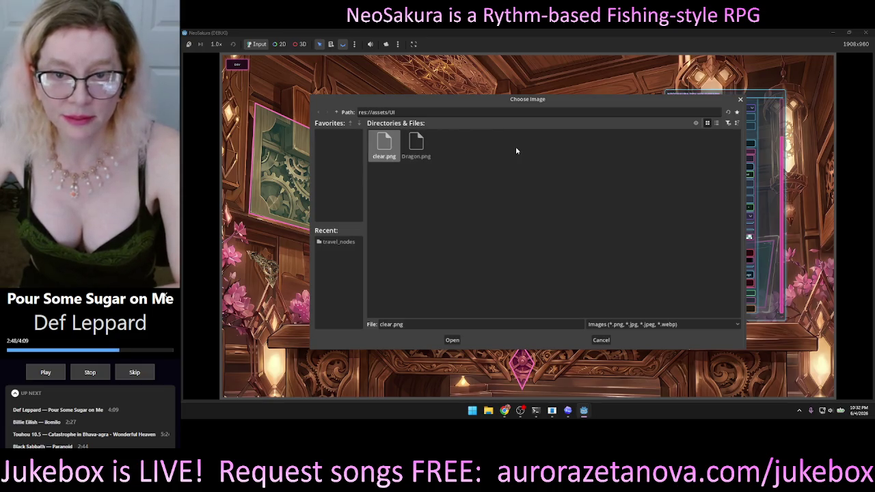
left_click(425, 146)
double_click(424, 146)
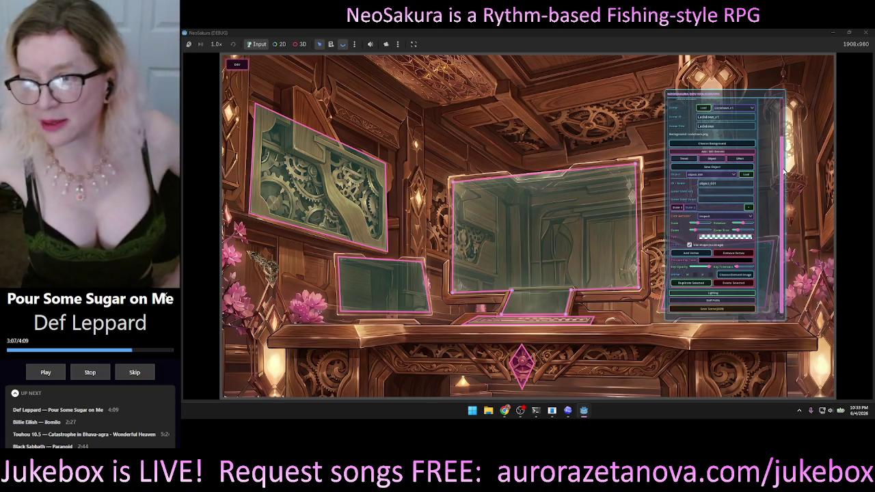
left_click_drag(784, 172, 784, 164)
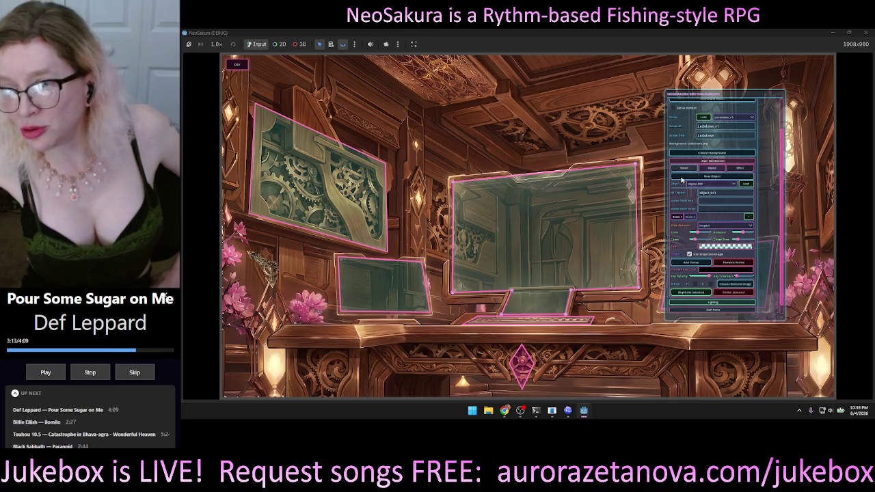
Select object_008 and choose Lockdown2.png from res://assets/backgrounds as its image
left_click(716, 183)
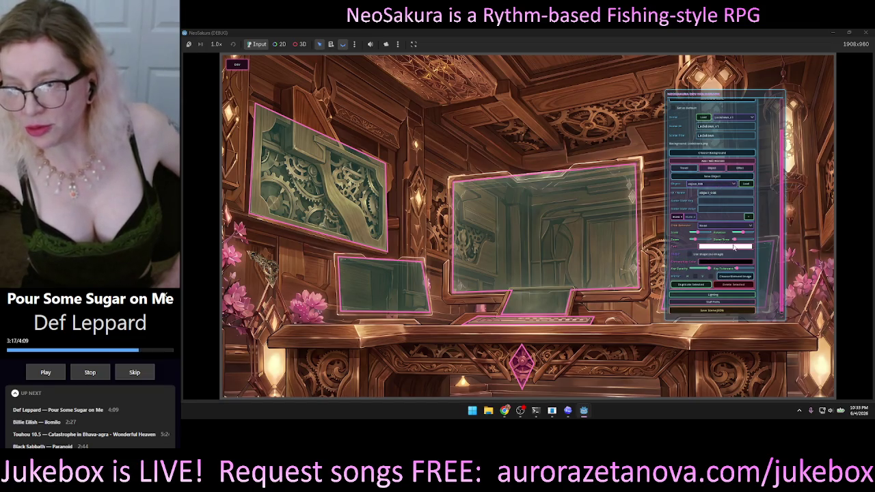
left_click(737, 276)
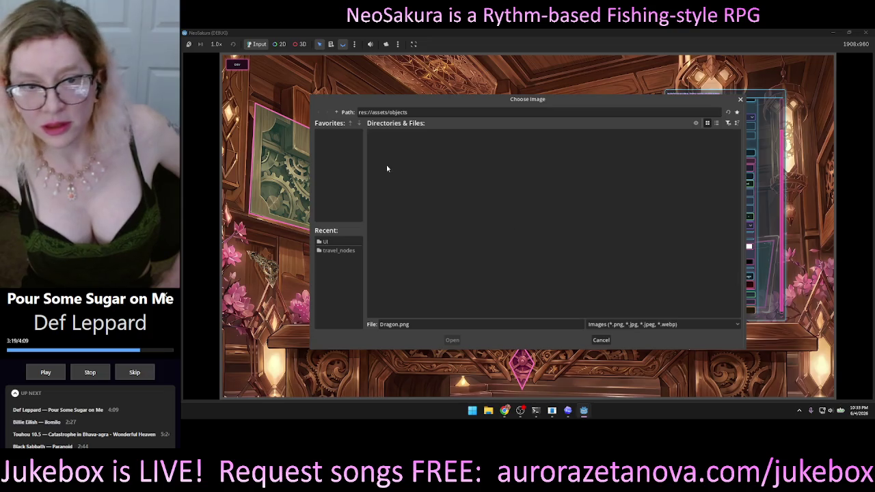
left_click(336, 112)
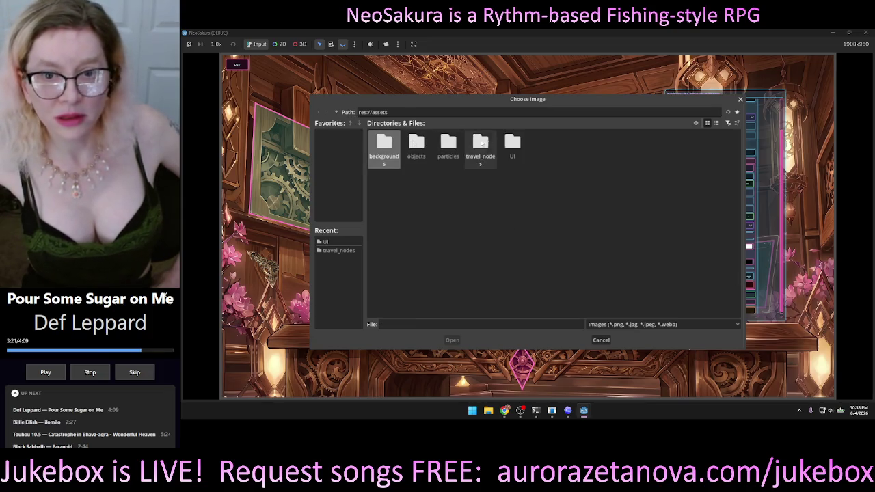
double_click(384, 145)
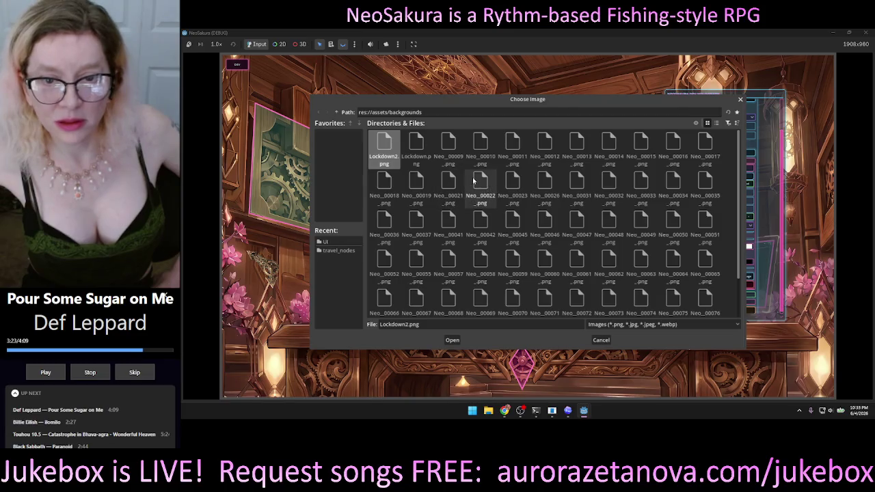
double_click(480, 186)
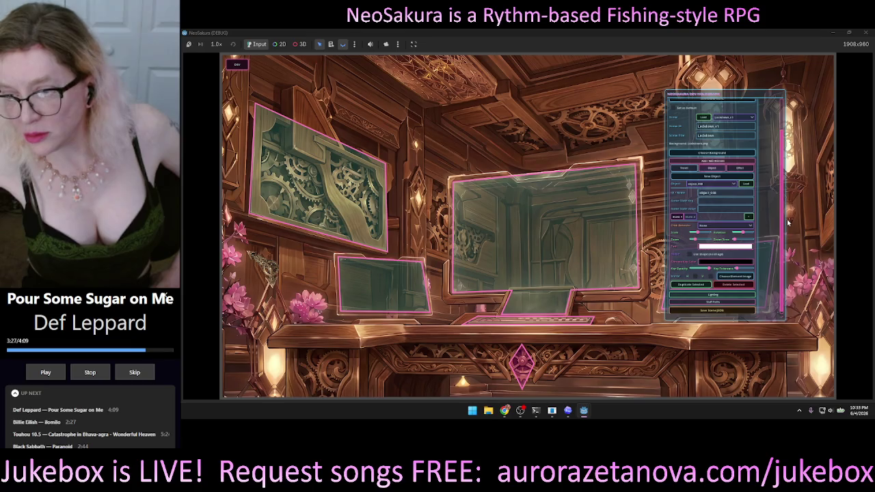
Set object_008's click behaviour to Hotspot, toggling polygon drawing on and back off
scroll(785, 236, "down", 1)
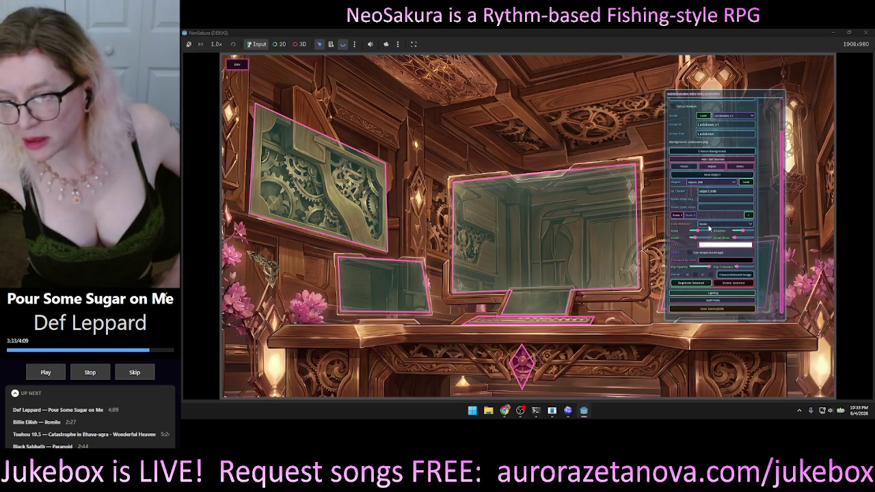
left_click(712, 224)
left_click(712, 237)
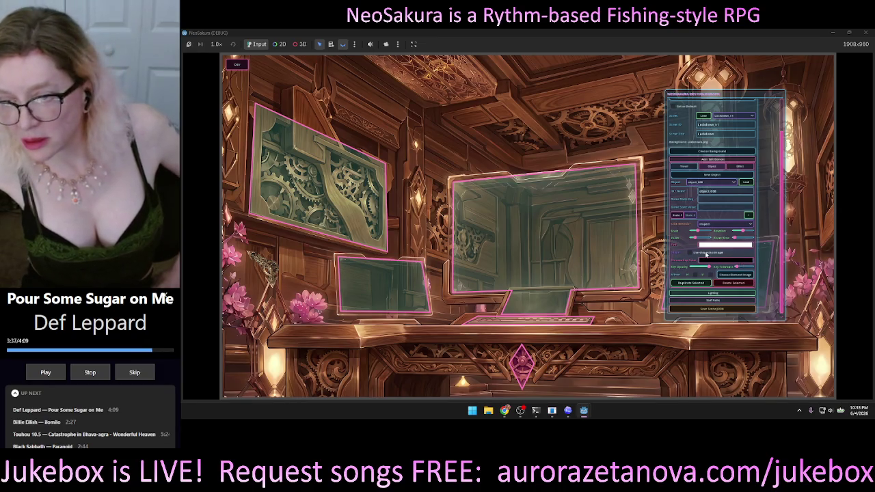
left_click(707, 254)
left_click(706, 254)
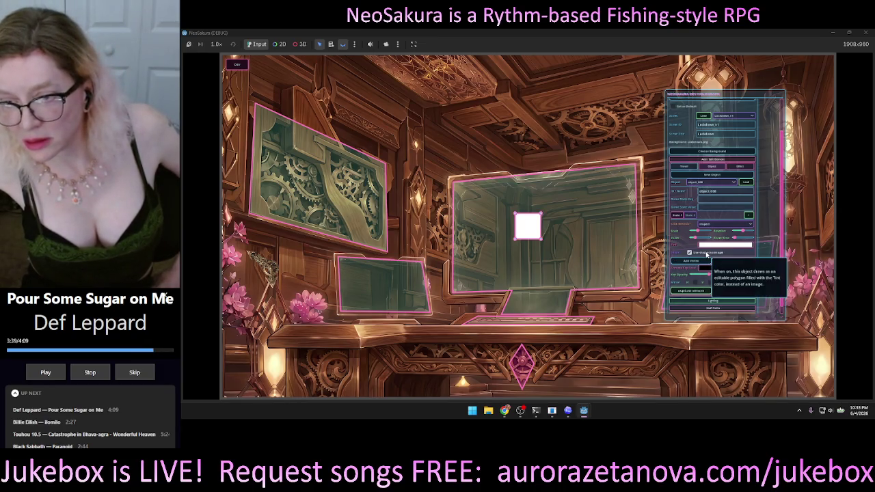
Centre the alley image in the room, add a new object, and bring Codex forward
mouse_move(533, 208)
left_mouse_down()
mouse_move(440, 100)
mouse_move(305, 103)
mouse_move(412, 108)
mouse_move(351, 110)
left_mouse_up()
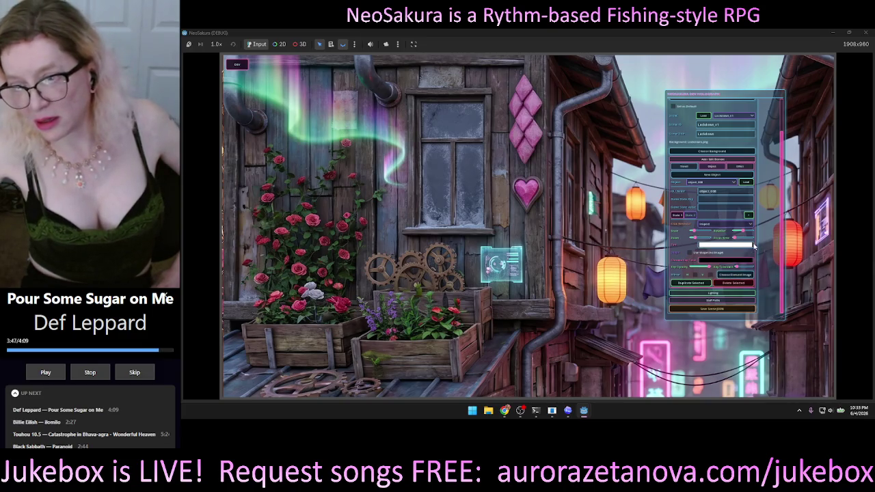
left_click(689, 257)
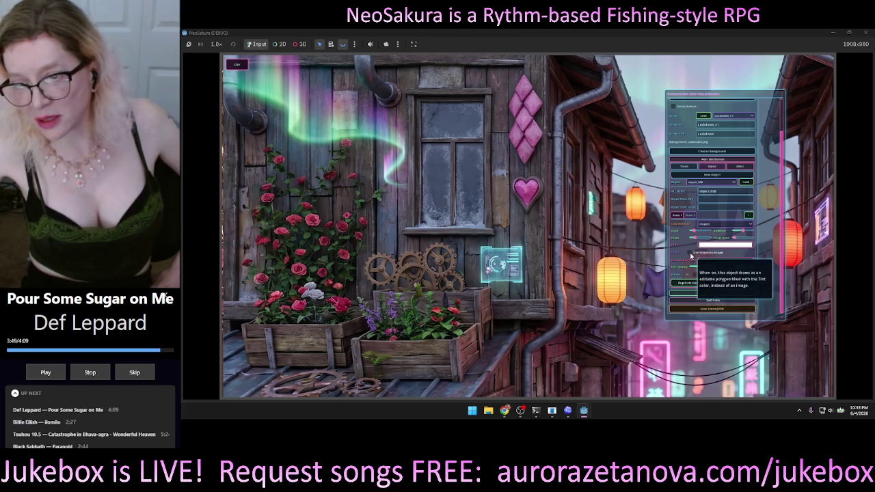
mouse_move(600, 227)
left_mouse_down()
mouse_move(496, 150)
mouse_move(397, 113)
mouse_move(376, 122)
mouse_move(385, 129)
left_mouse_up()
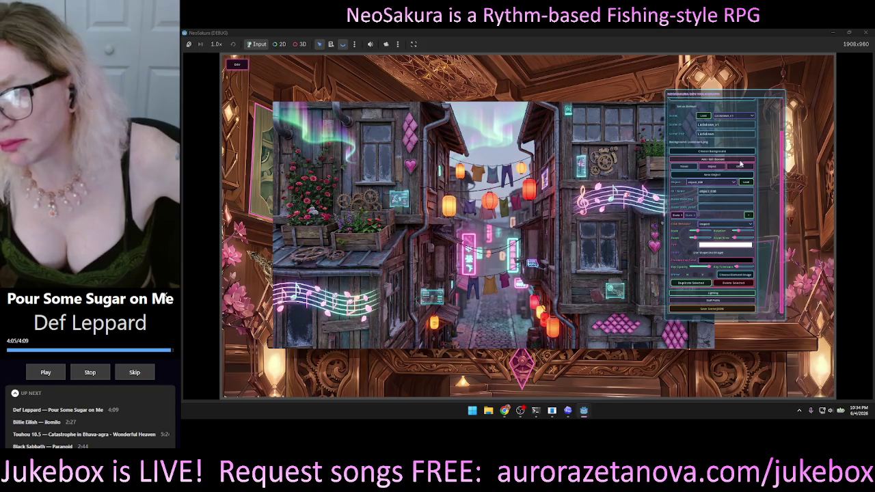
left_click(709, 167)
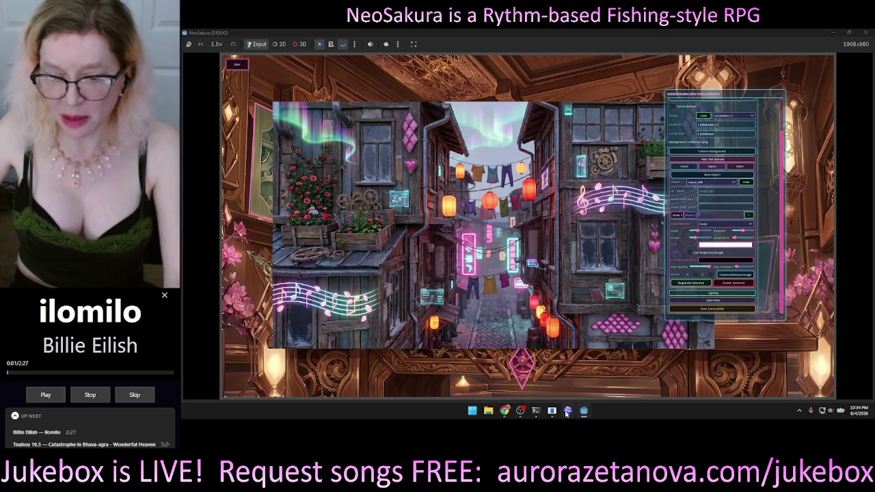
left_click(567, 411)
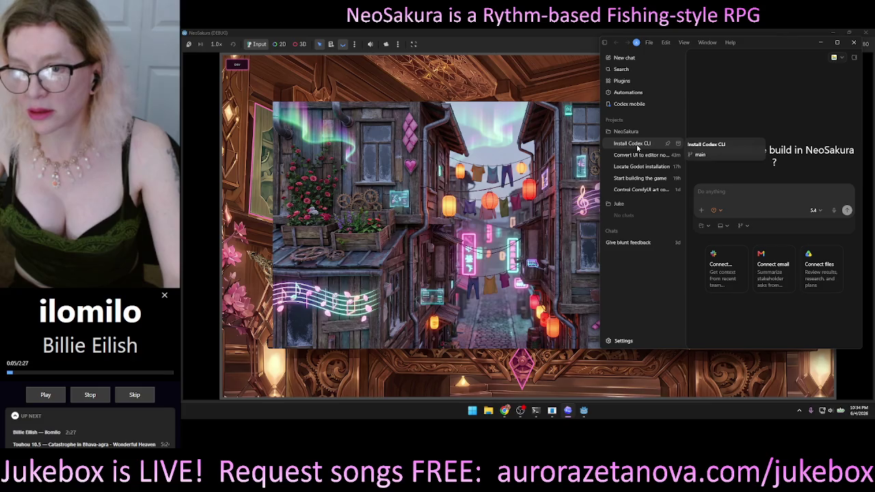
Browse the project chats, return to Install Codex CLI, and widen the Codex window leftward
left_click(638, 145)
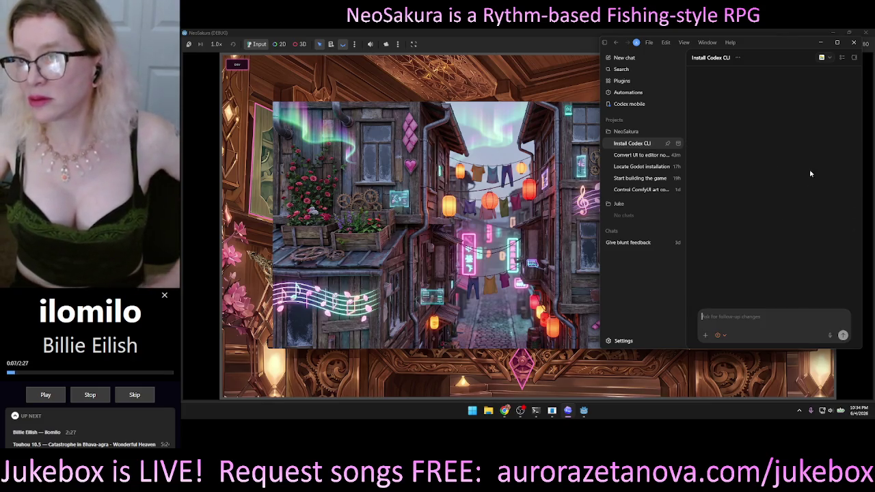
left_click(636, 179)
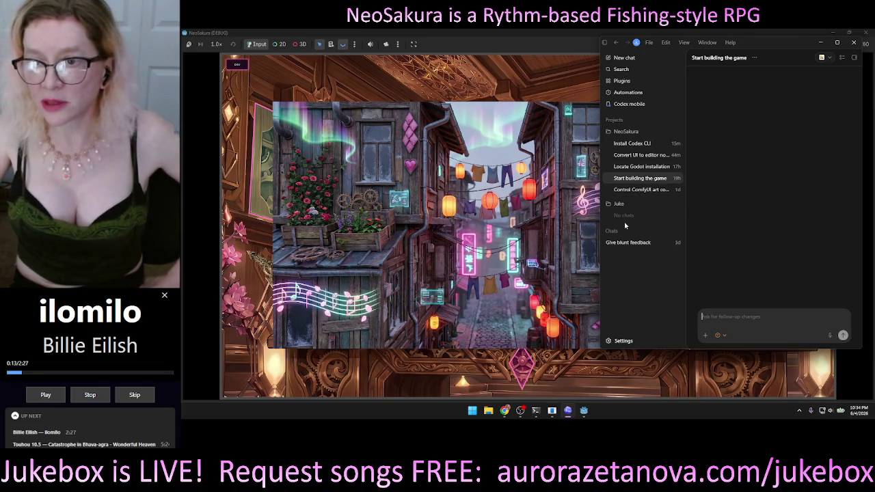
left_click(637, 156)
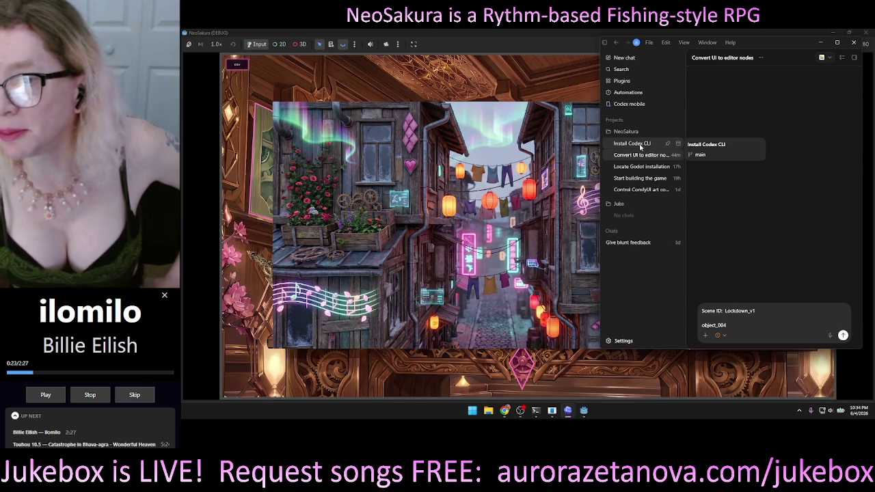
left_click(641, 146)
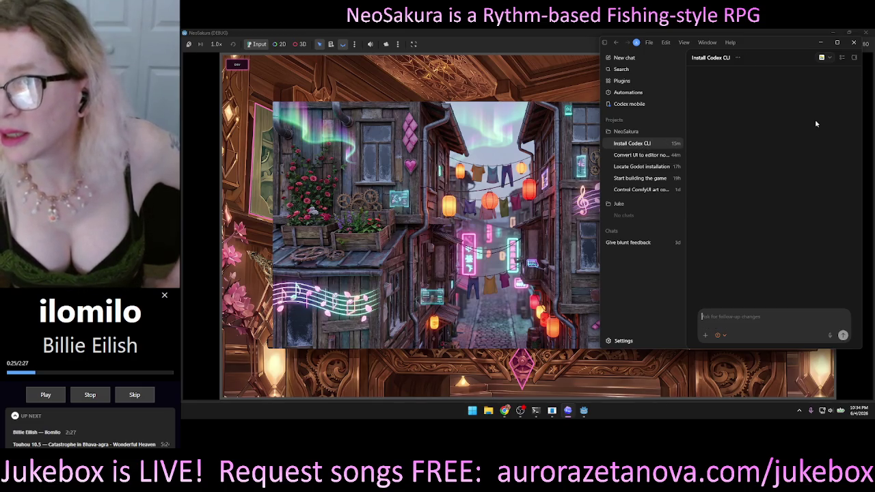
left_click_drag(600, 185, 298, 185)
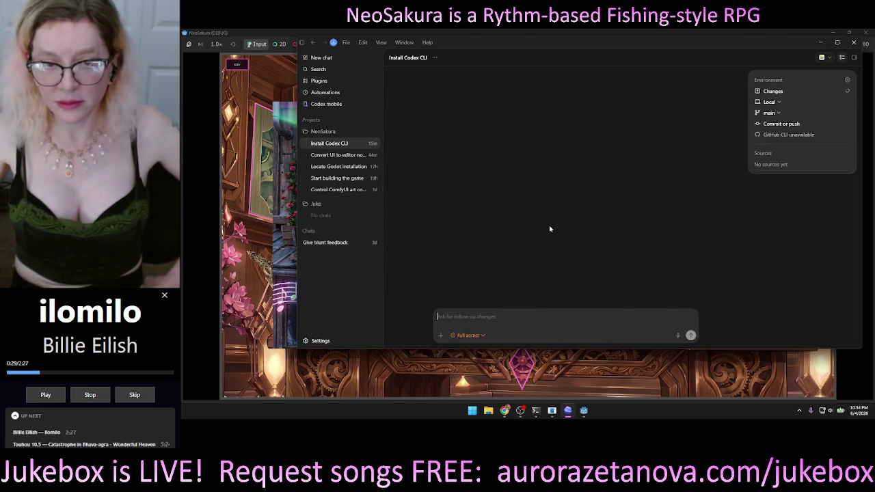
Open Convert UI to editor nodes, narrow the window, and expand the main-branch changes review
left_click(343, 156)
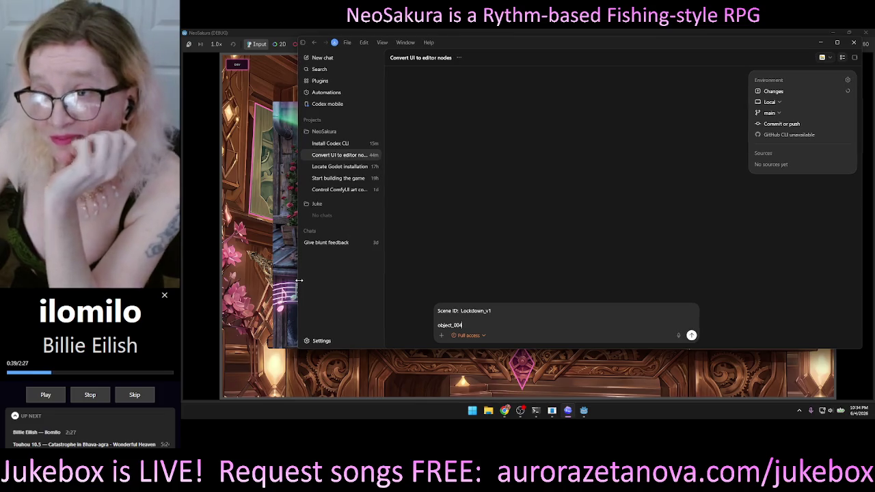
left_click_drag(298, 281, 448, 312)
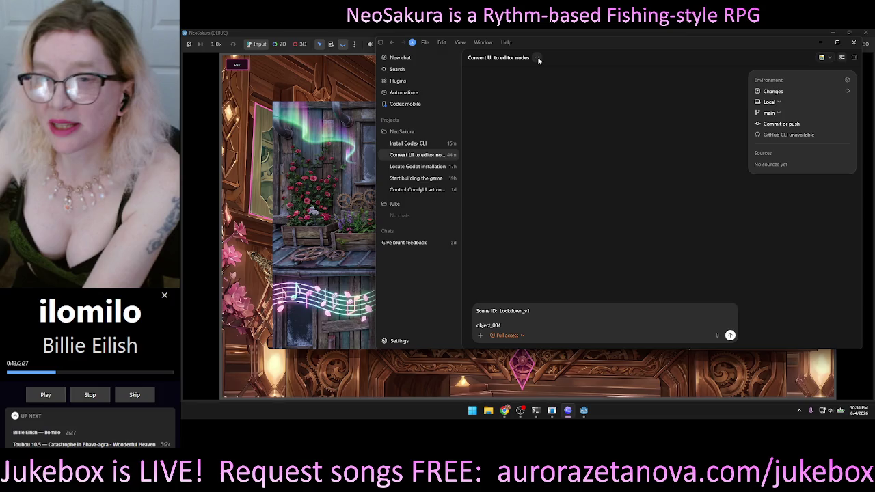
left_click(792, 102)
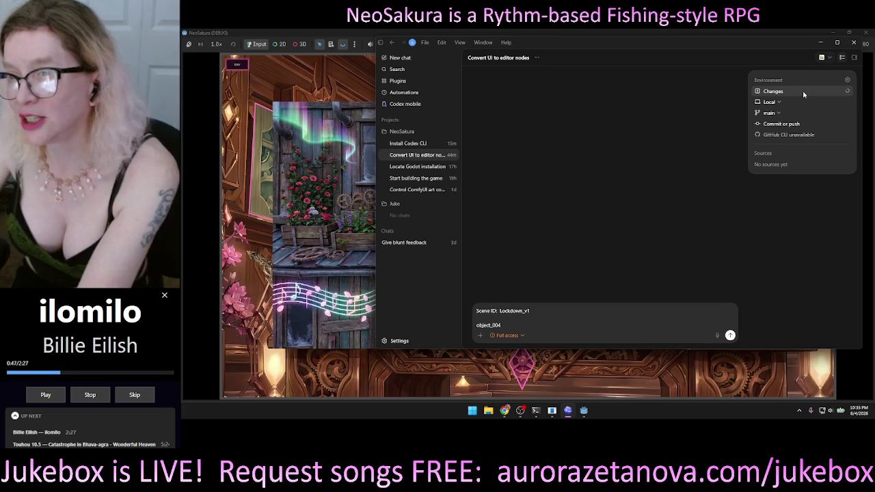
left_click(795, 91)
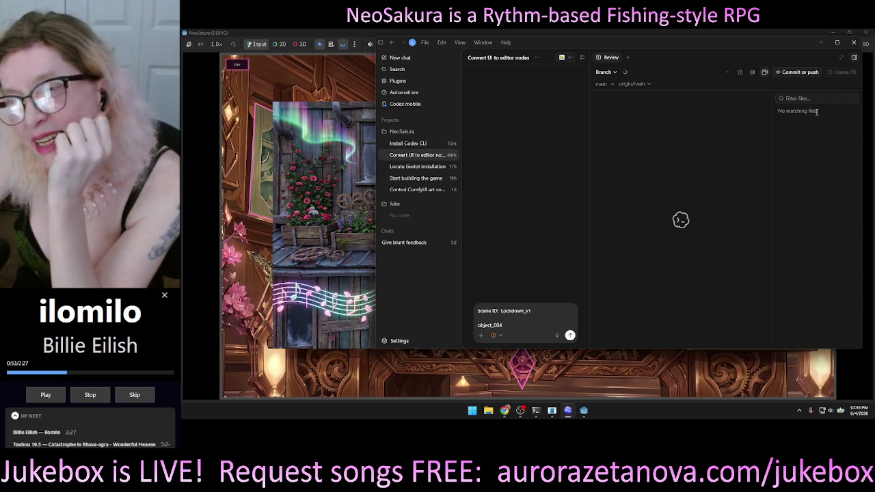
left_click(841, 60)
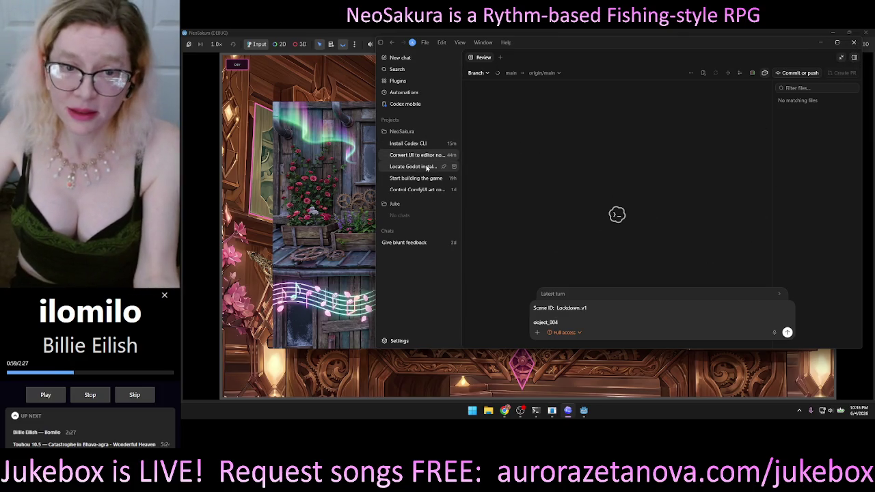
Archive the Start building the game chat
left_click(427, 167)
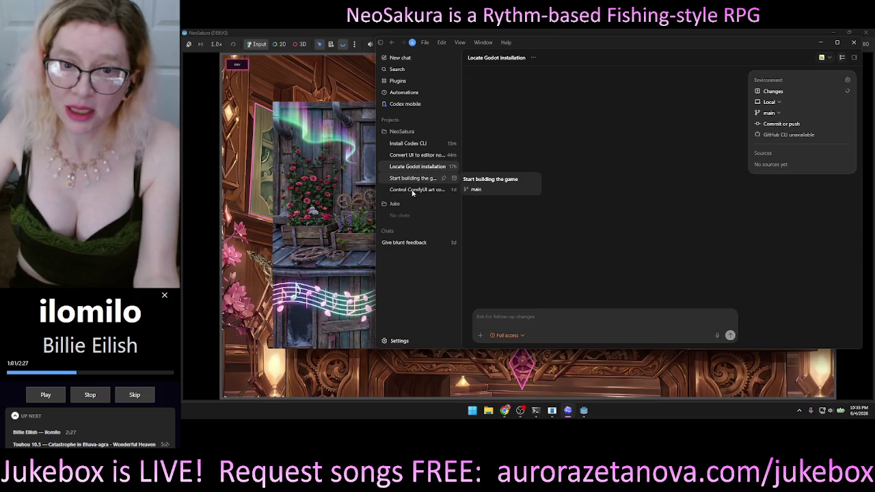
left_click(417, 180)
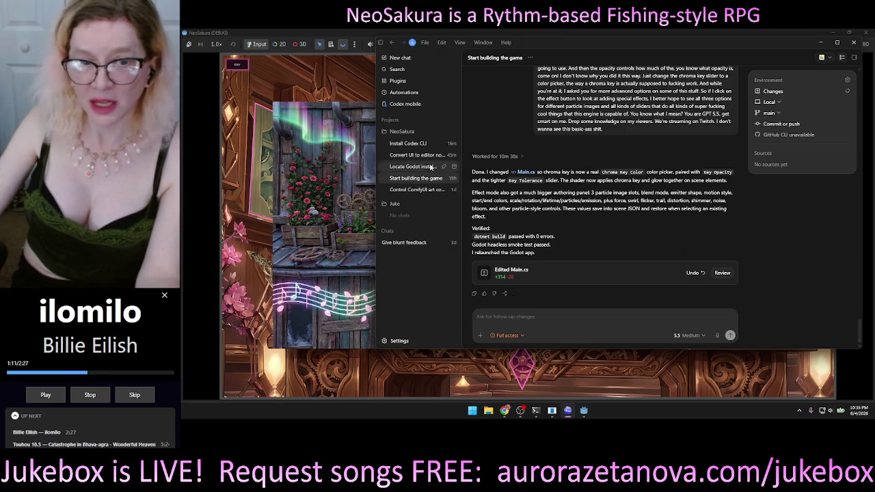
left_click(453, 178)
left_click(454, 179)
Archive the Locate Godot installation and ComfyUI art control chats, then return to Install Codex CLI
left_click(412, 167)
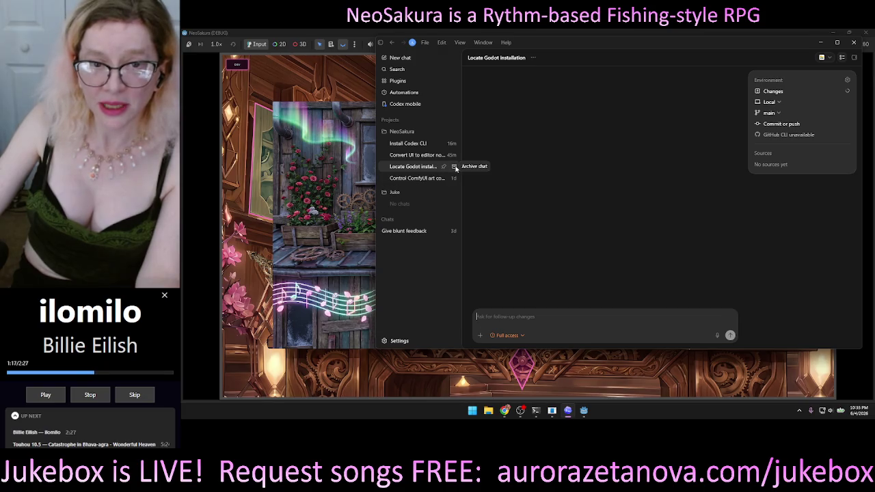
left_click(455, 167)
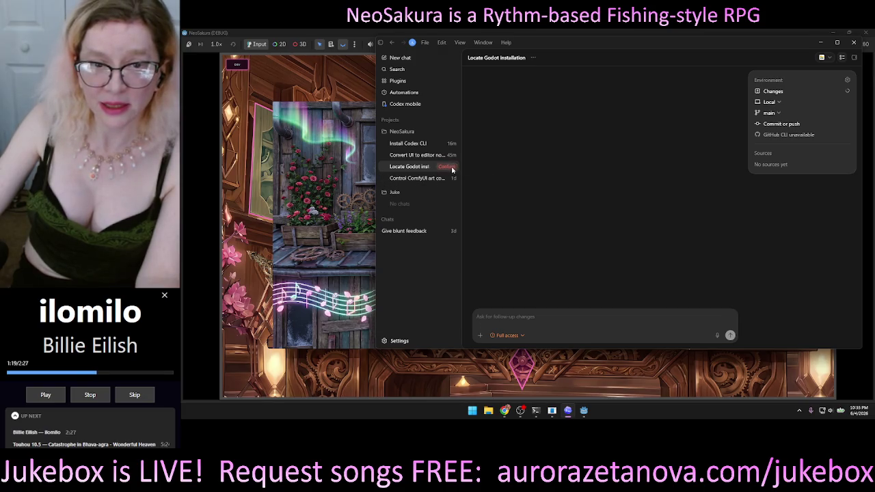
left_click(454, 167)
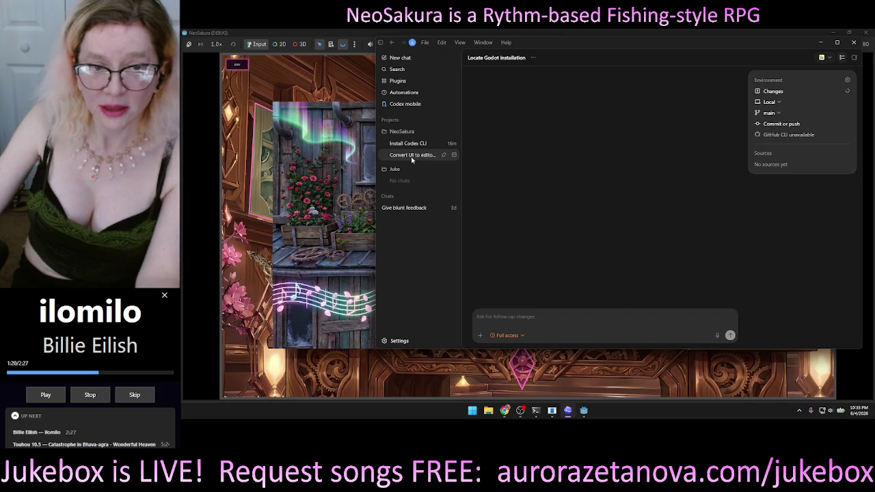
left_click(405, 157)
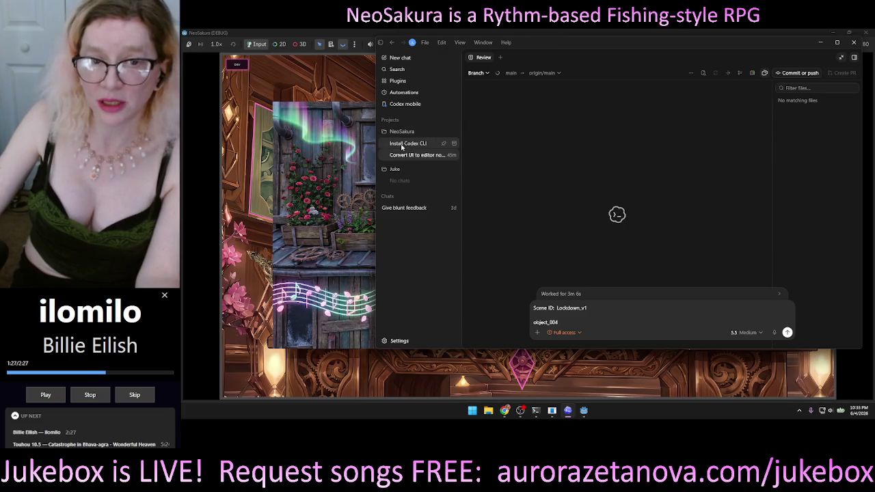
left_click(404, 144)
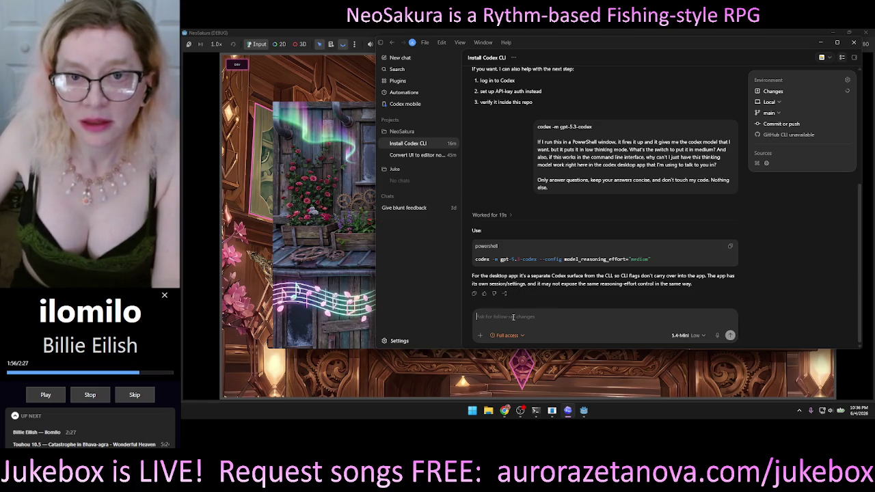
Scroll through the Install Codex CLI transcript, then archive that chat
scroll(512, 247, "up", 5)
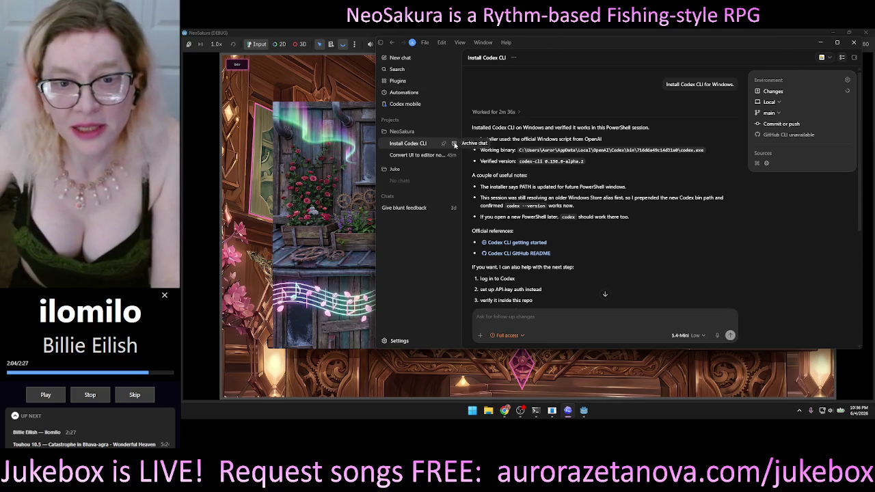
left_click(454, 144)
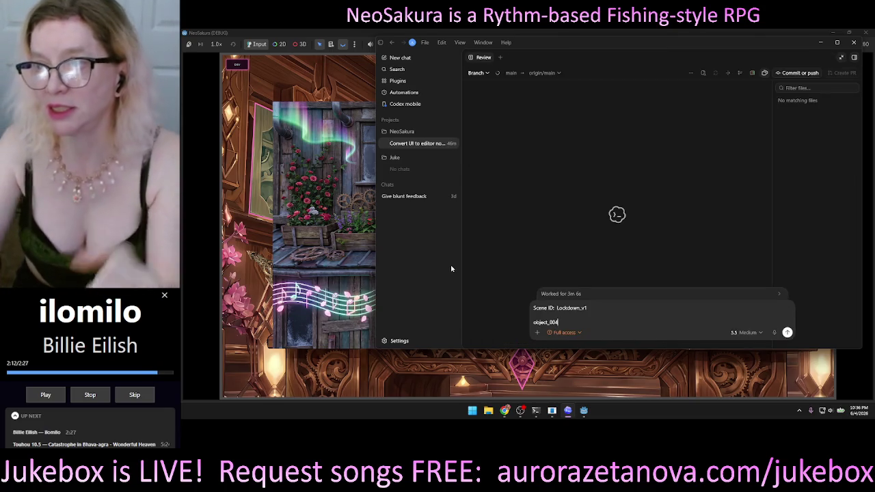
Close the review panel and delete the leftover Scene ID Lockdown_v1 / object_004 draft from the message box
left_click(855, 58)
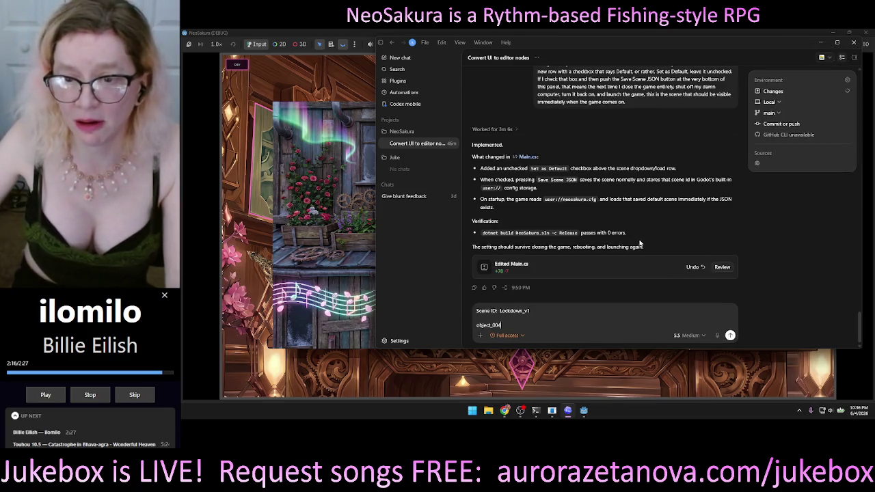
scroll(639, 245, "up", 5)
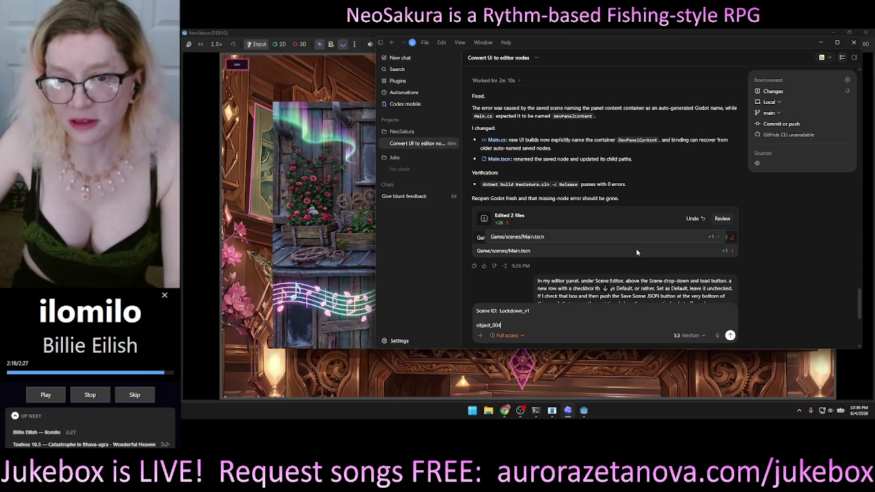
scroll(635, 251, "down", 5)
scroll(635, 251, "down", 10)
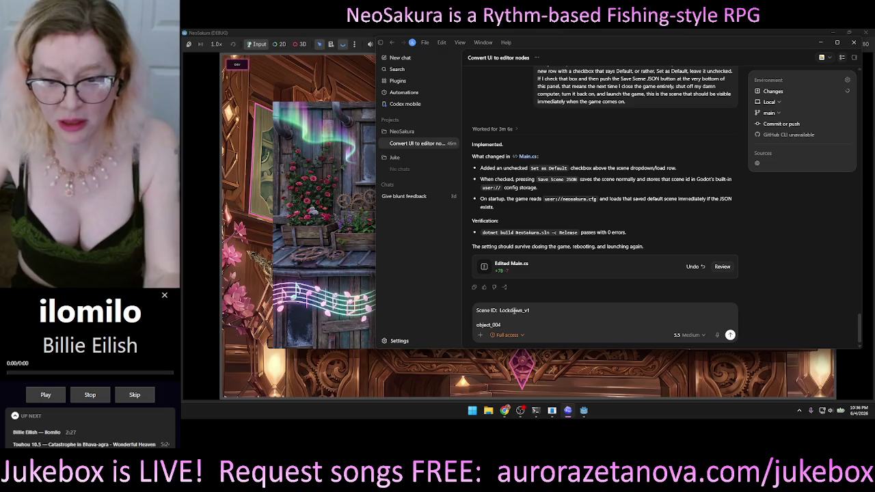
key("ctrl+a")
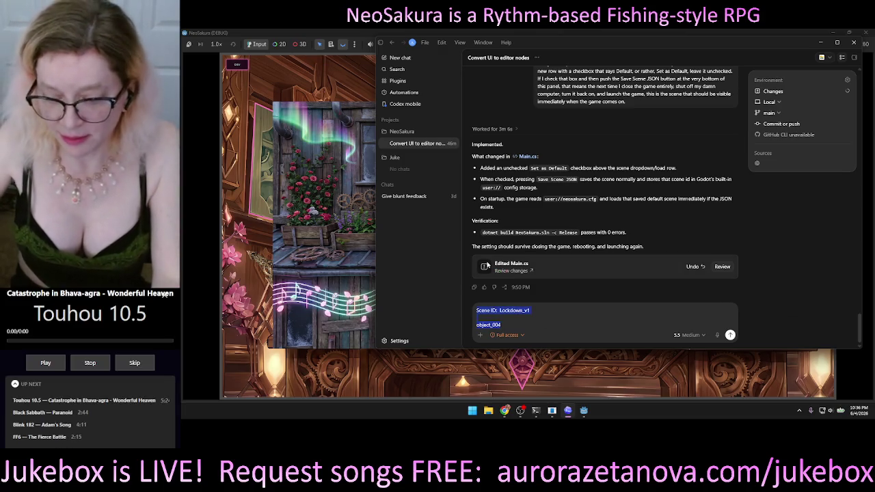
mouse_move(487, 264)
key("BackSpace")
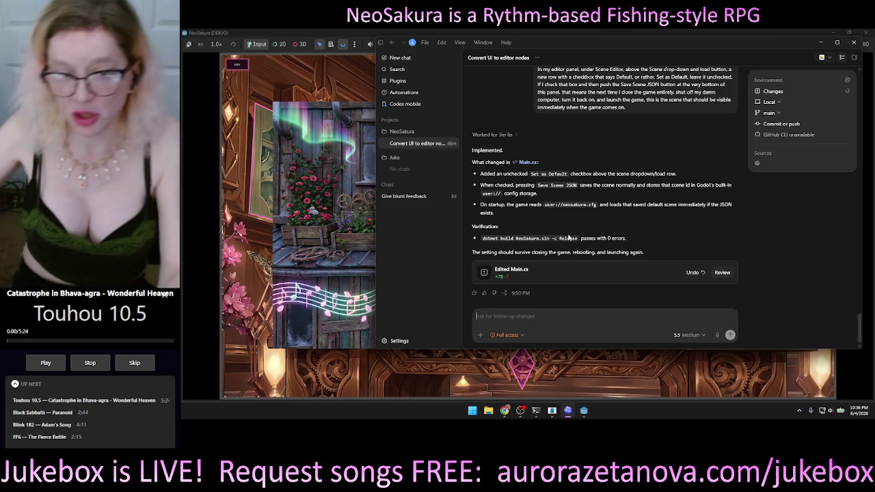
In the game's editor panel, create a new object and show its Object settings
key("alt+Tab")
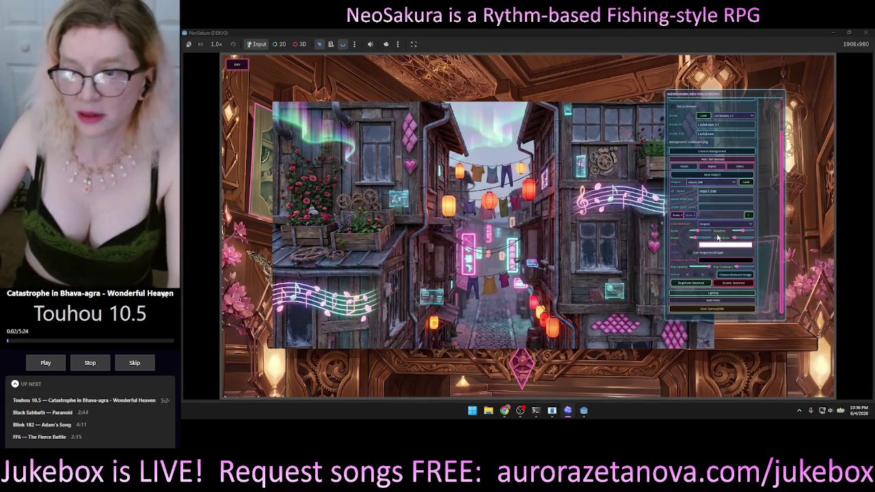
left_click(710, 176)
left_click(716, 168)
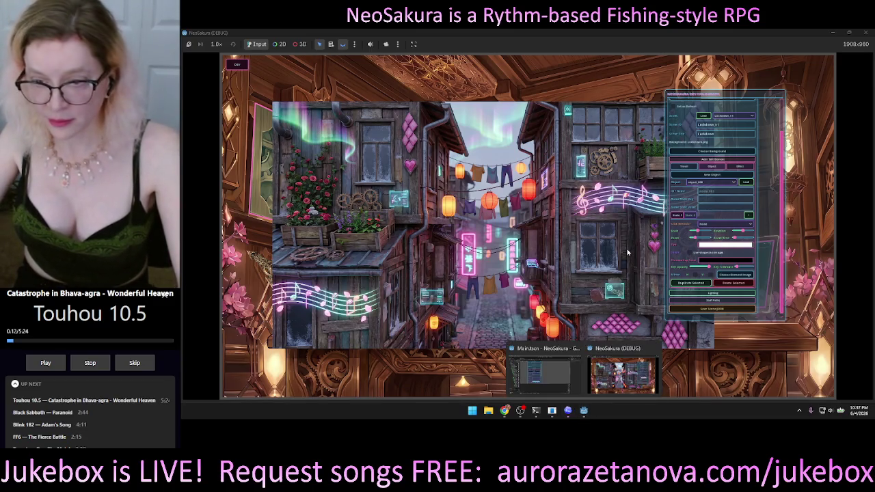
Bring Codex back, shift it left to keep the editor panel visible, and start dictating
left_click(568, 410)
left_click_drag(612, 46, 403, 51)
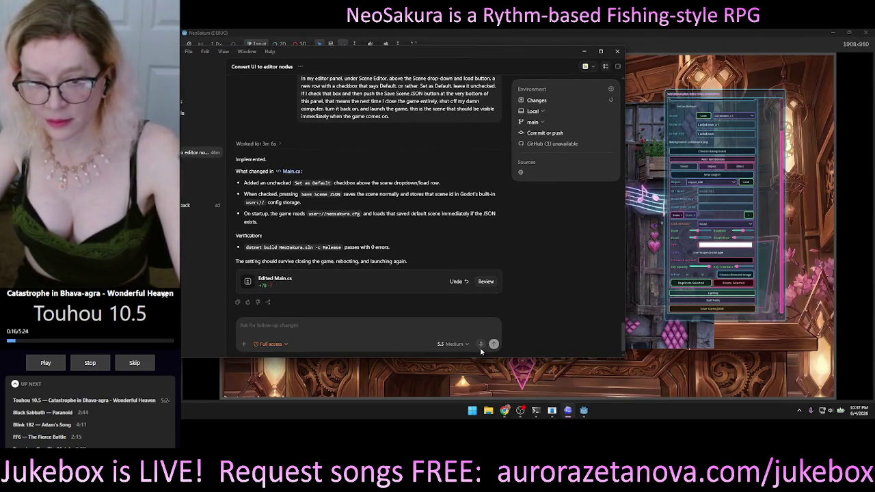
left_click(481, 344)
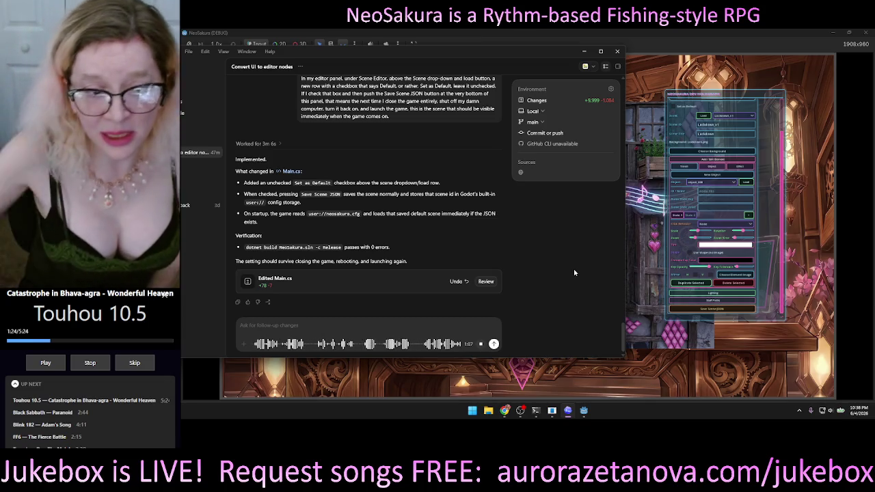
Send the dictated request to fix the state panel's scale/rotation sliders and the image-versus-shape conflict
left_click(481, 345)
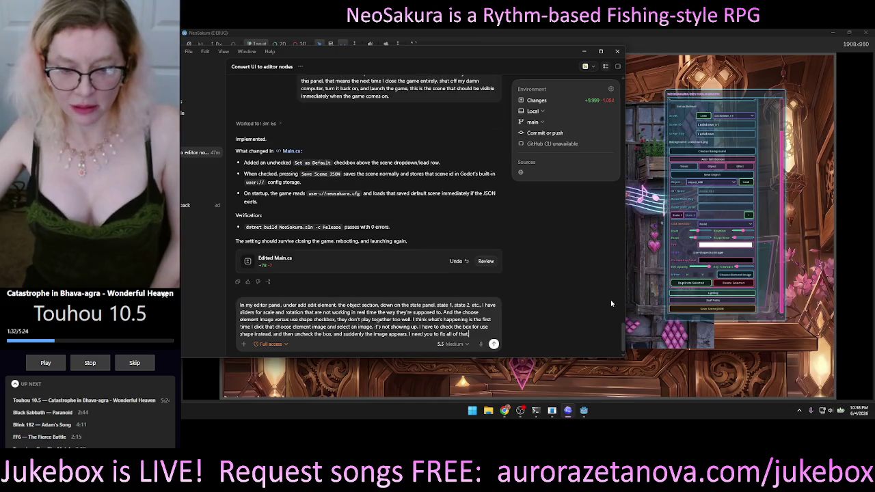
left_click(494, 345)
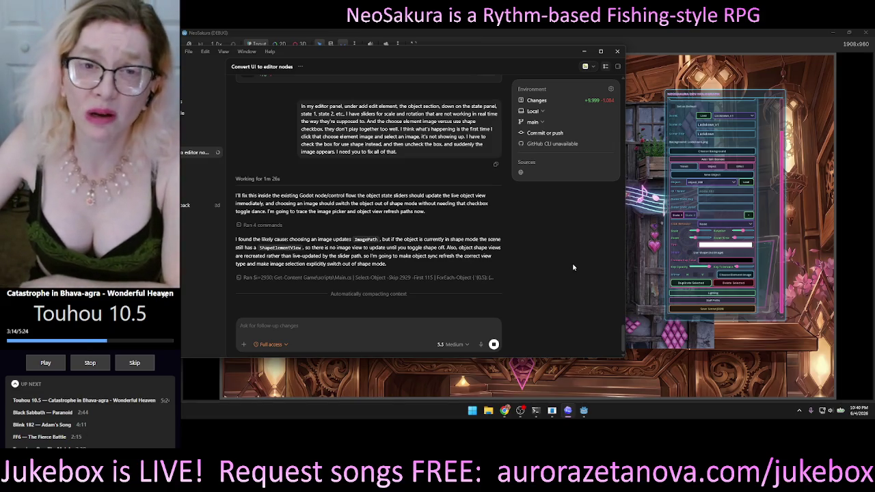
Maximize Codex to show its project sidebar, then bring the running game back in front
double_click(472, 55)
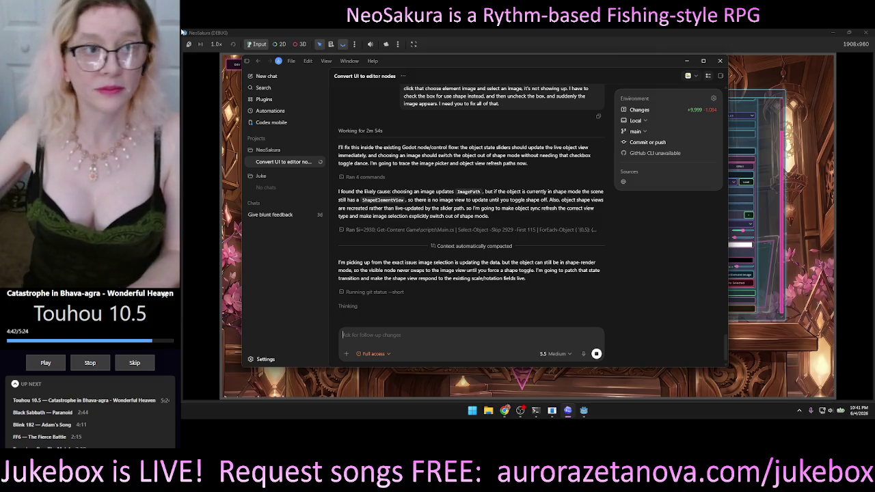
left_click(663, 31)
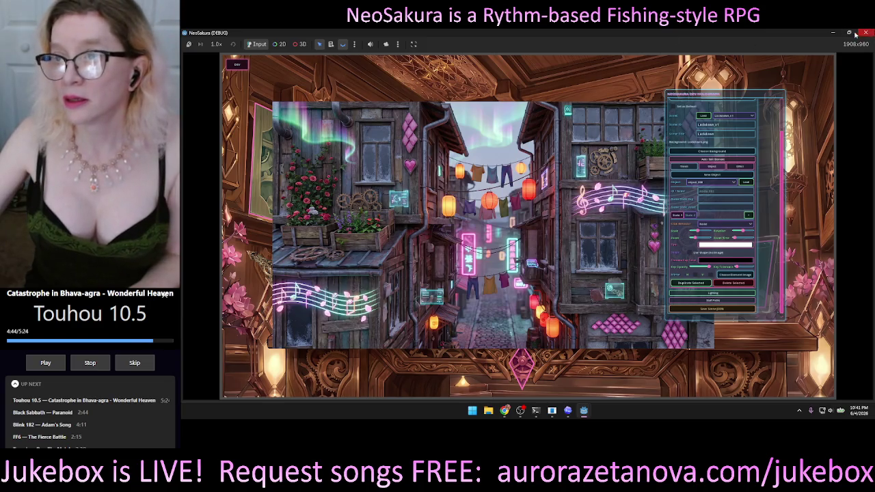
Open Godot's Debugger Errors list and scroll through the 43 ObjectDisposedException errors for OptionButton
left_click(834, 33)
left_click(568, 410)
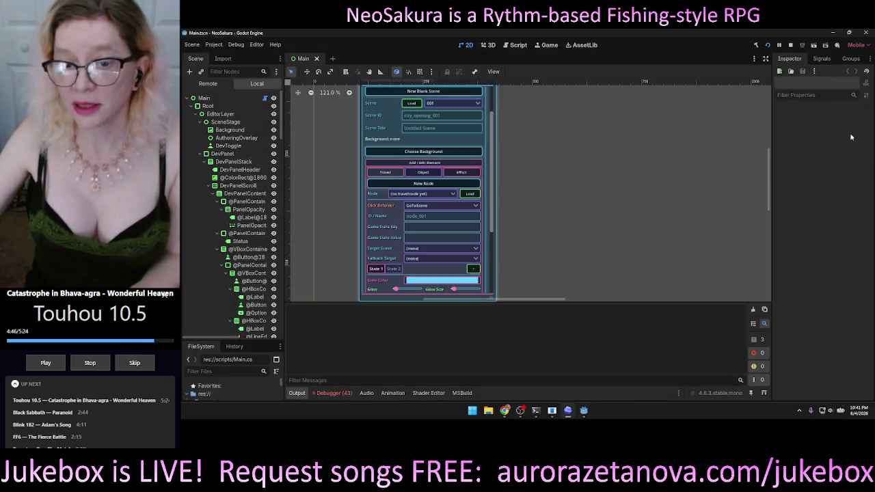
left_click(338, 393)
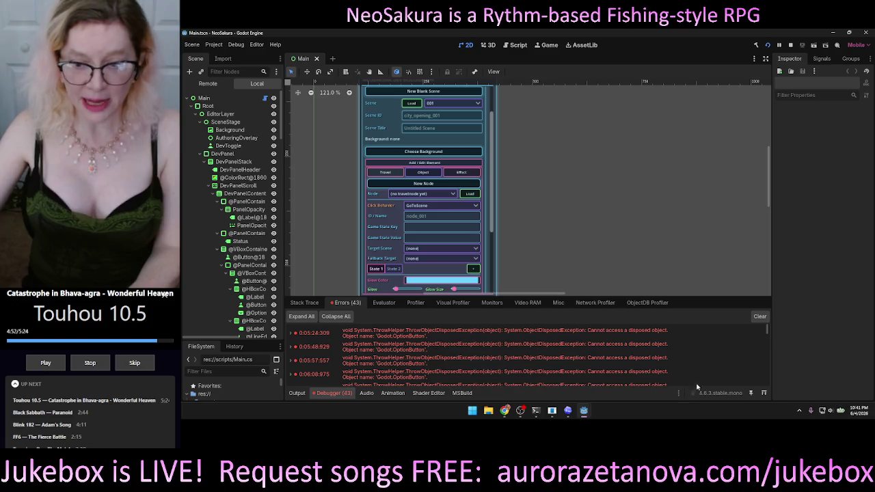
scroll(722, 363, "down", 3)
scroll(721, 364, "down", 5)
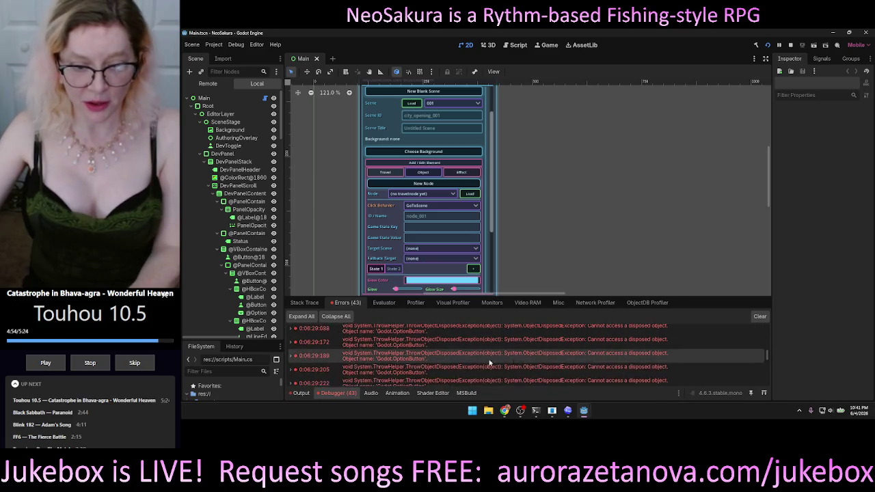
scroll(506, 359, "down", 5)
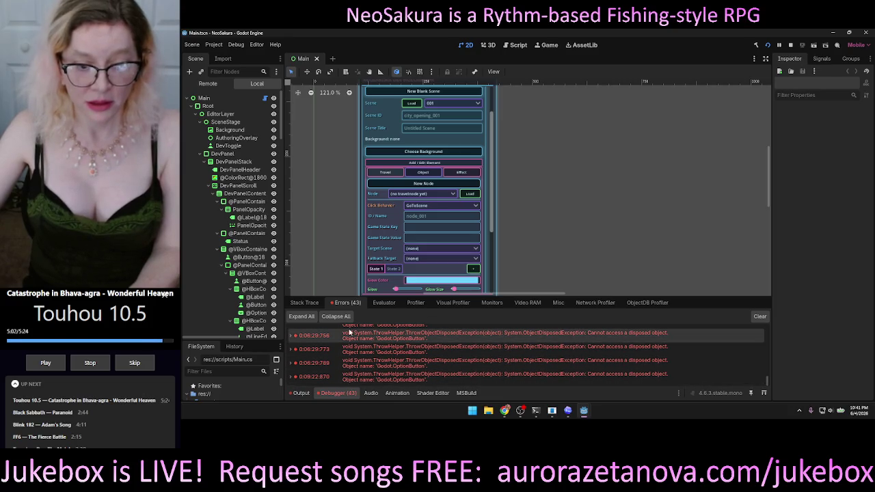
right_click(442, 358)
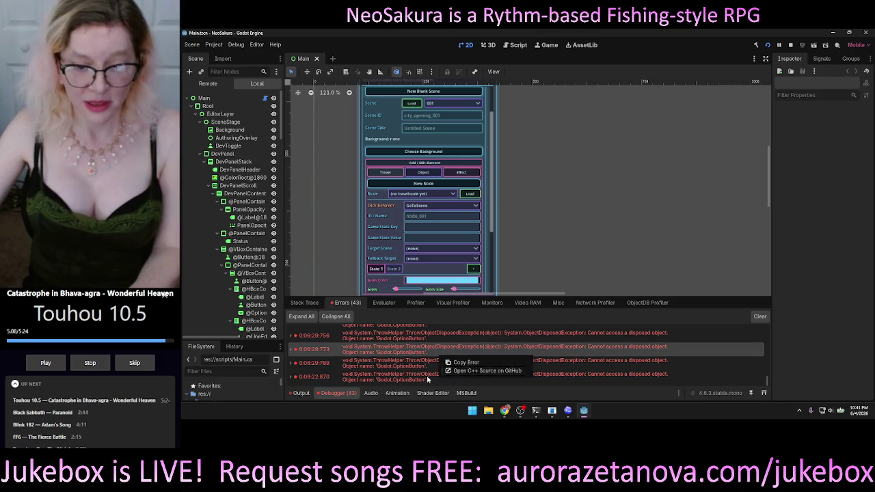
left_click(837, 354)
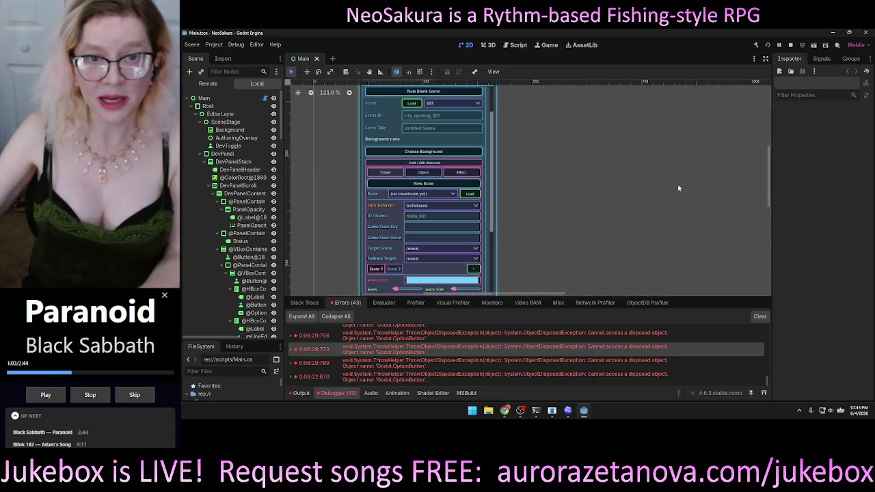
left_click(568, 412)
Switch to the NeoSakura (DEBUG) game window and scroll its debug panel back to the top
mouse_move(584, 415)
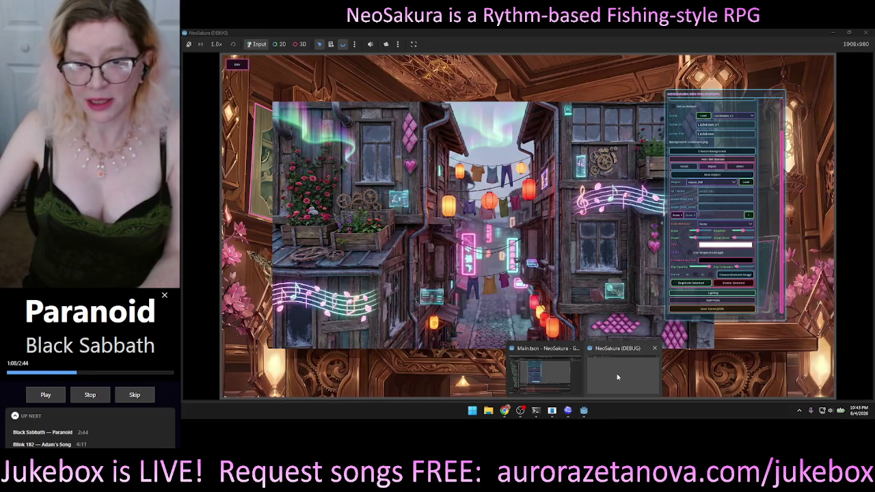
left_click(618, 377)
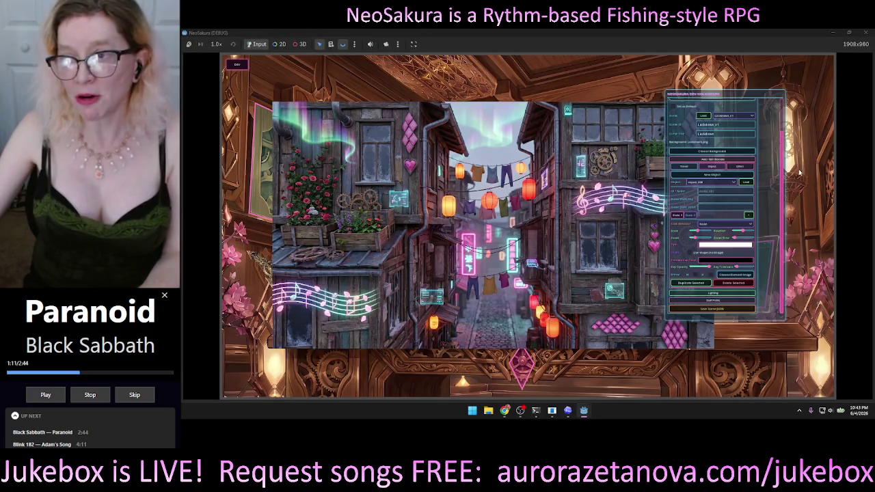
scroll(782, 185, "up", 2)
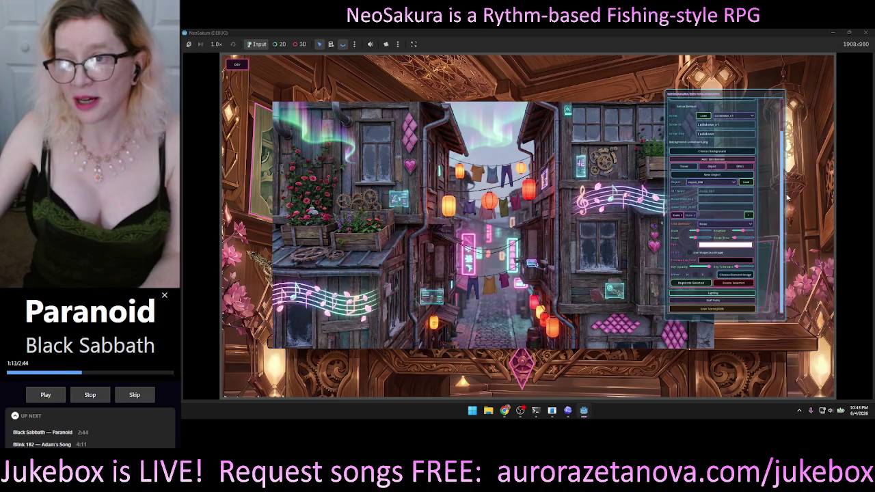
scroll(783, 168, "up", 1)
scroll(783, 166, "up", 1)
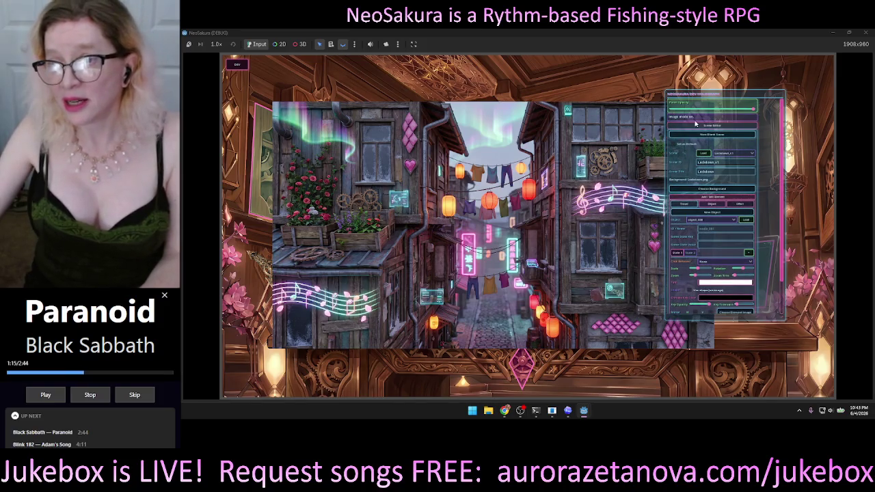
mouse_move(678, 121)
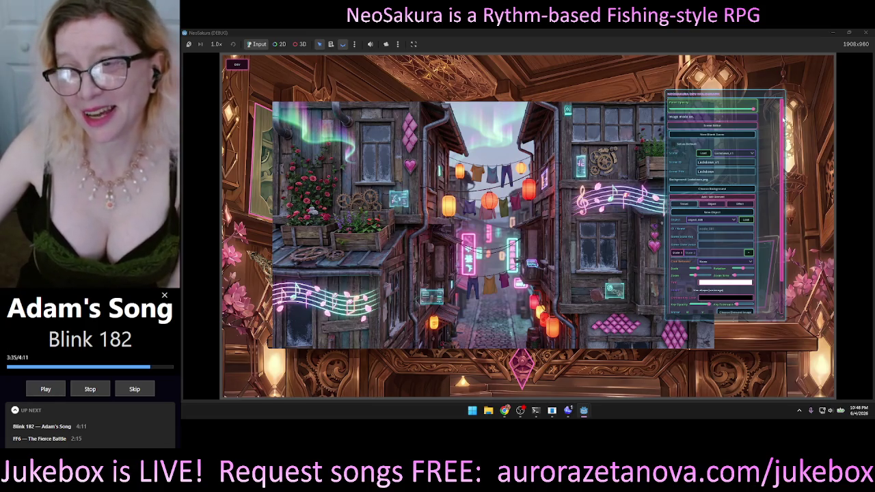
Move the dev editor panel up and right, making it taller and narrower
mouse_move(766, 95)
left_mouse_down()
mouse_move(795, 72)
mouse_move(773, 95)
left_mouse_up()
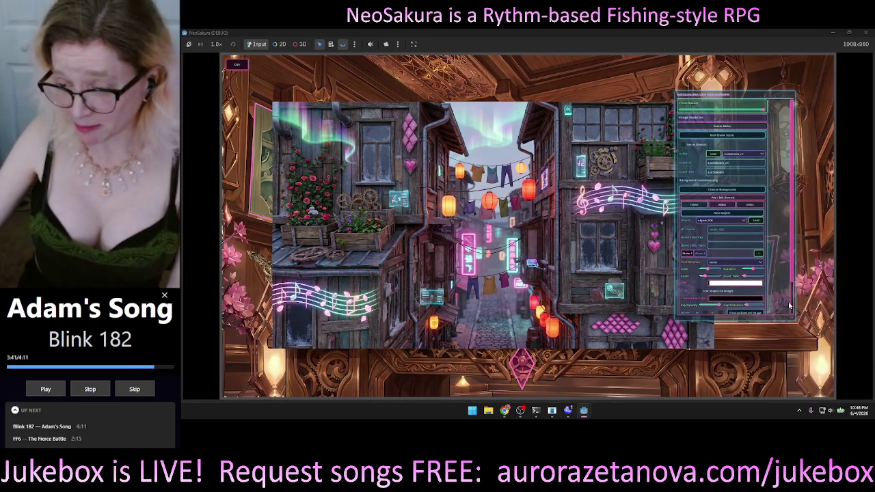
mouse_move(792, 320)
left_mouse_down()
mouse_move(789, 370)
mouse_move(771, 374)
left_mouse_up()
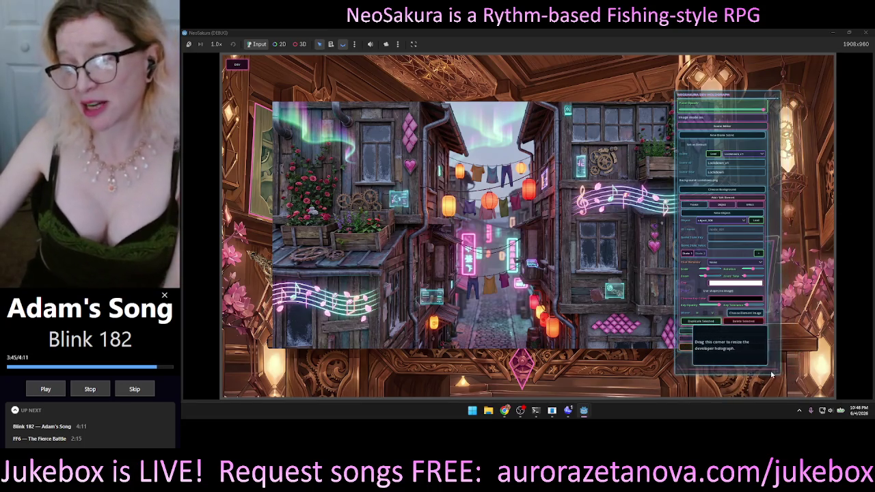
left_click_drag(683, 94, 740, 67)
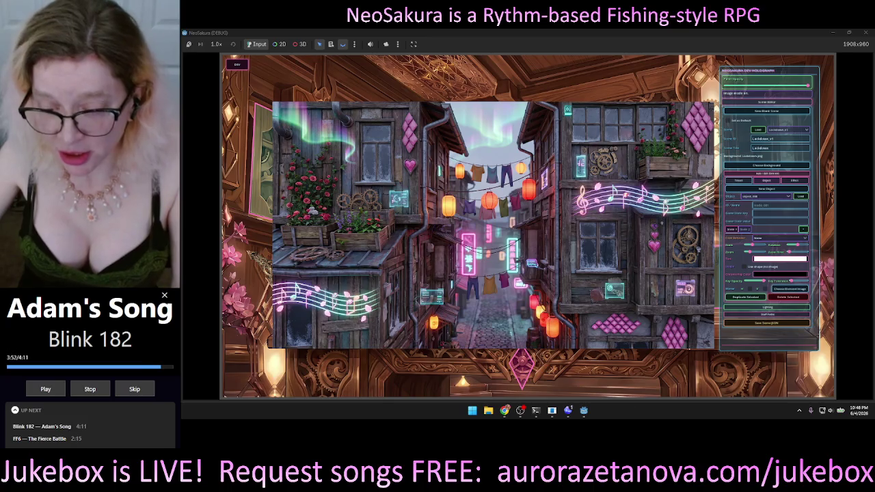
Check the Codex chat's progress, then close the running debug game
left_click(568, 410)
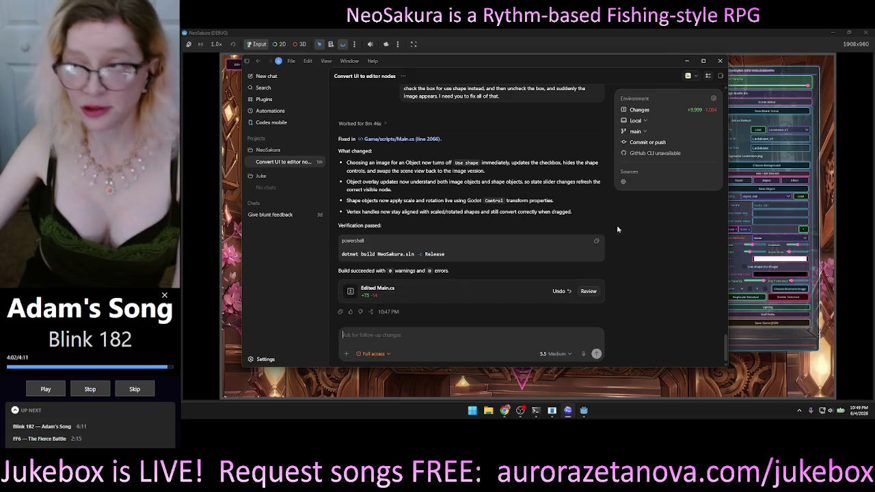
left_click(851, 69)
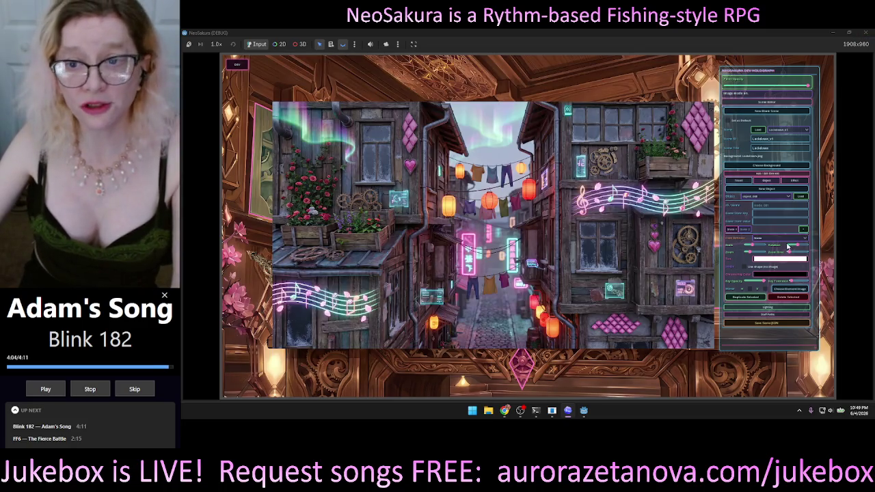
left_click(865, 32)
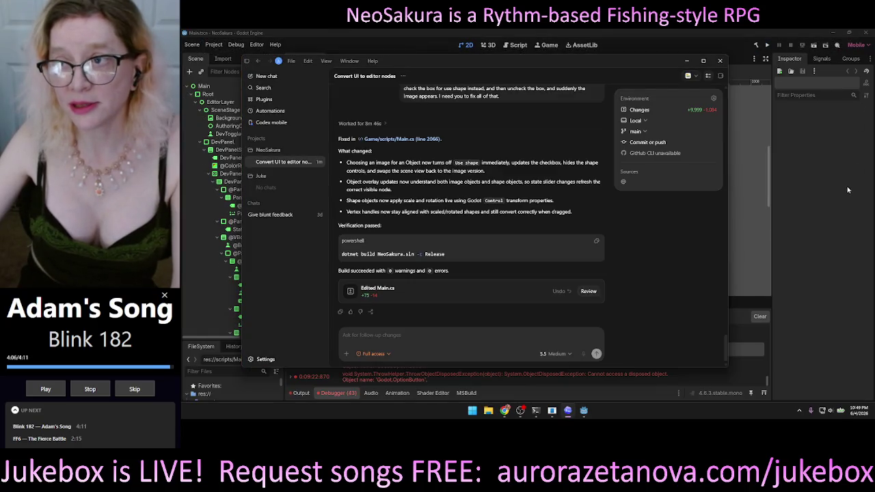
Bring the Godot editor forward and rebuild and run the project with F5
left_click(848, 187)
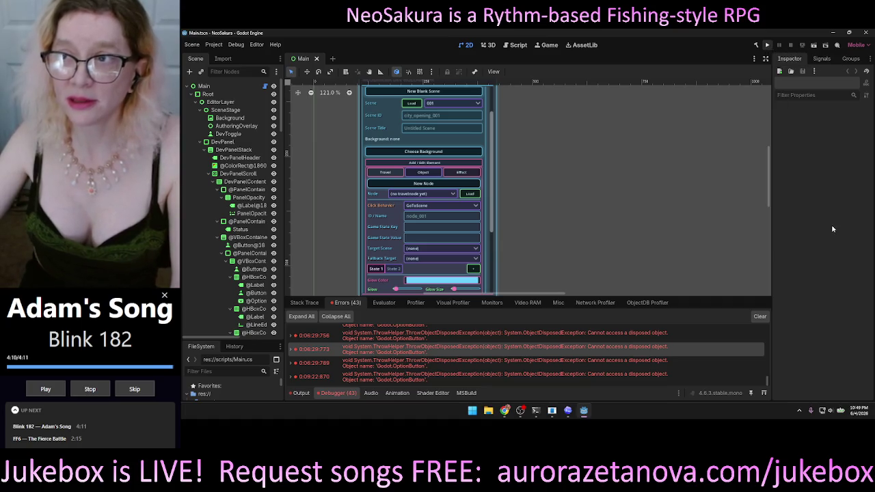
key("F5")
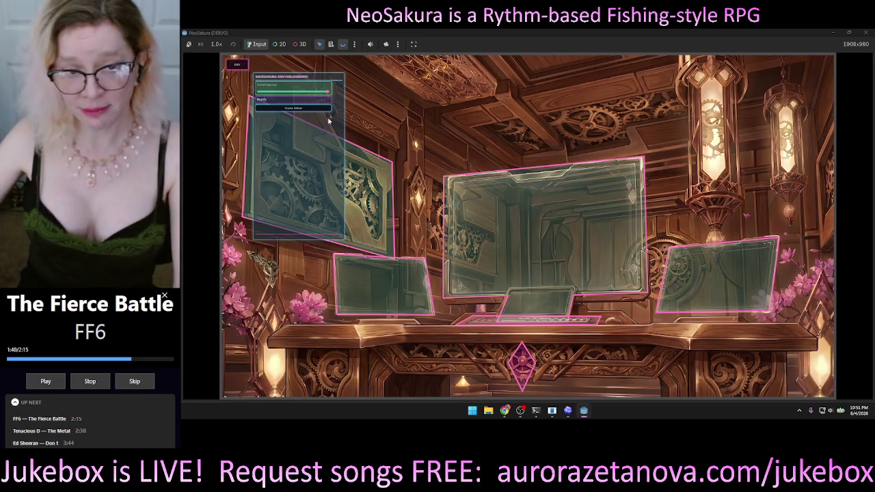
Drag the dev hologram panel to the upper right over the clockwork room
mouse_move(324, 77)
left_mouse_down()
mouse_move(498, 93)
mouse_move(564, 137)
mouse_move(706, 115)
mouse_move(804, 69)
left_mouse_up()
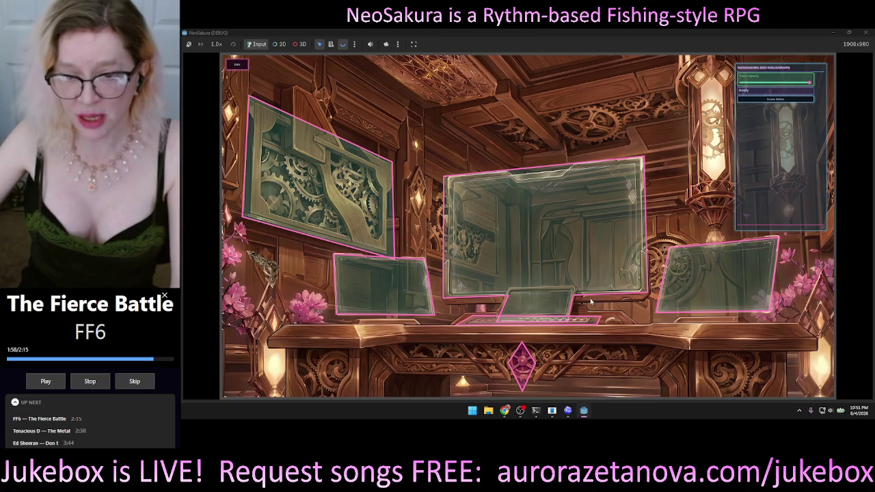
left_click(616, 228)
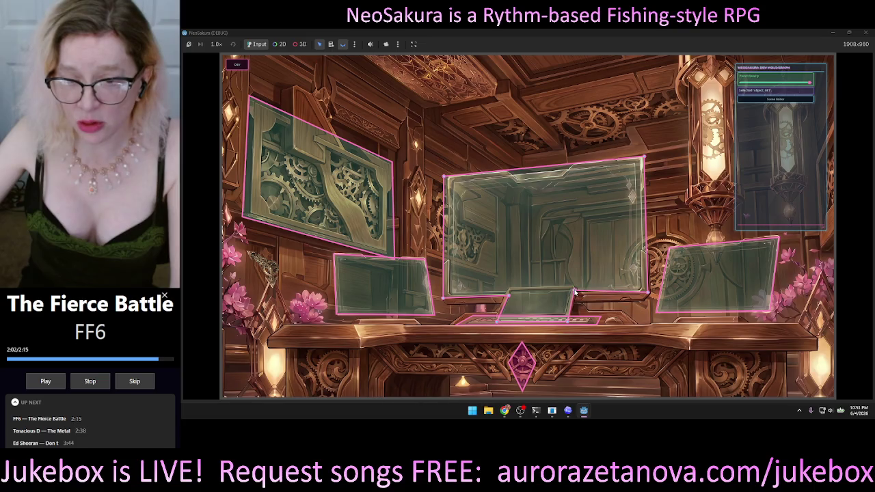
Pull all four corners of the central hologram panel slightly inward to fit the monitor frame, then deselect it
left_click_drag(649, 294, 640, 293)
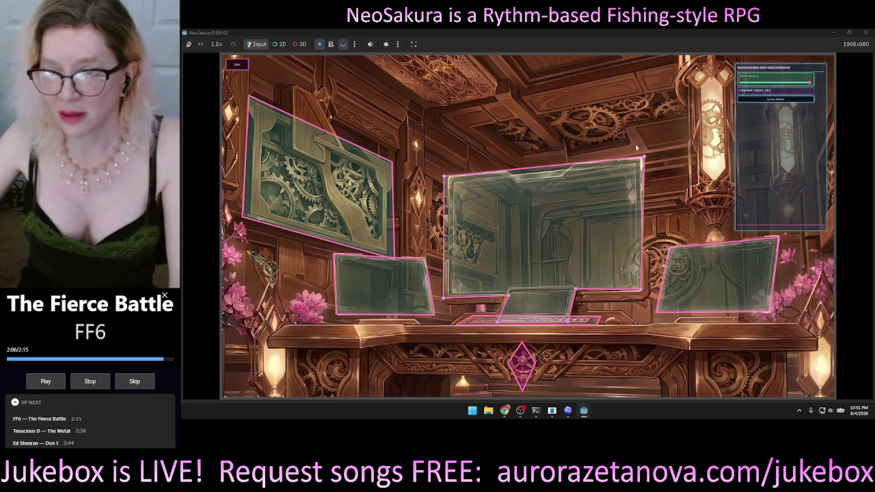
left_click_drag(644, 159, 641, 161)
left_click_drag(445, 179, 452, 182)
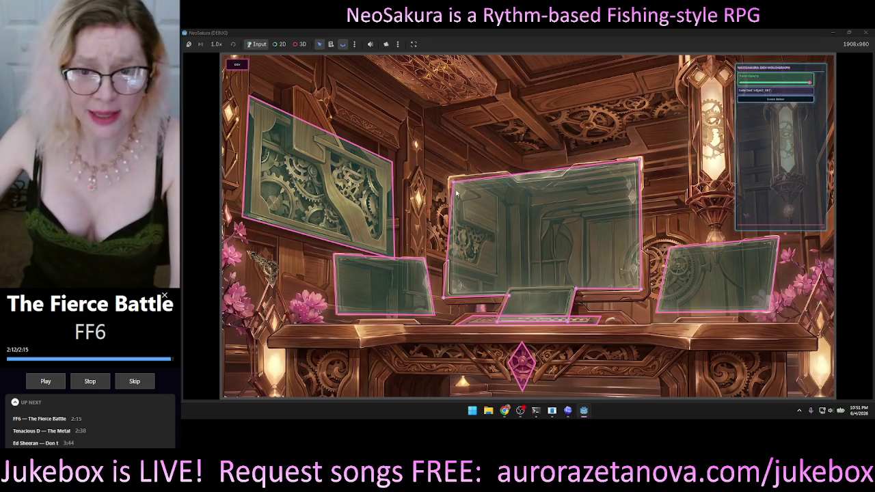
left_click_drag(445, 301, 450, 295)
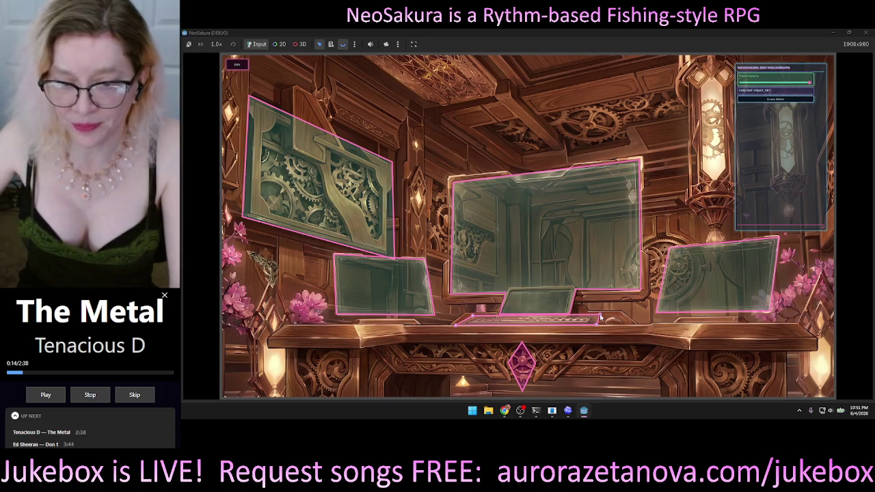
left_click(645, 312)
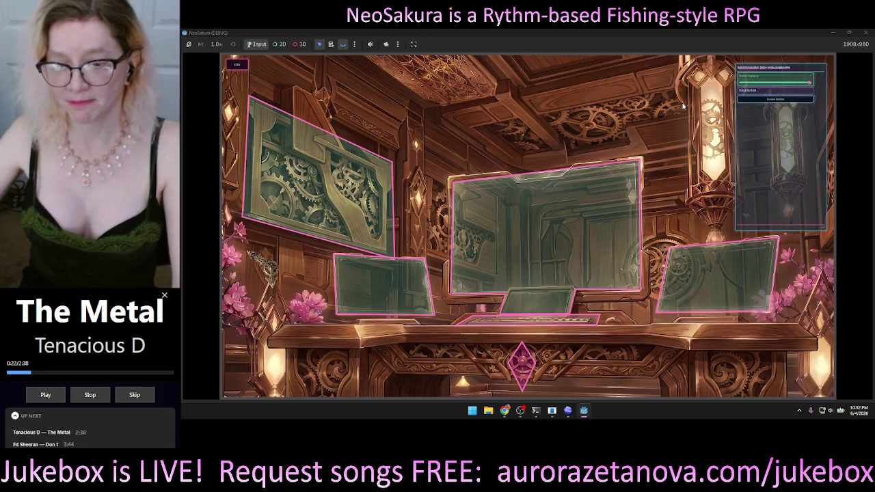
Save the scene as JSON from the Scene Editor, select a media object, then switch to the ComfyUI browser
left_click(779, 99)
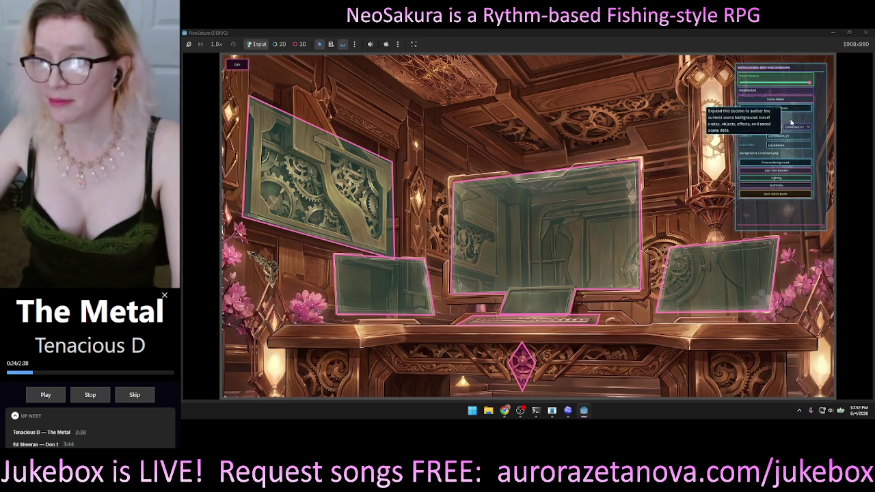
left_click(781, 196)
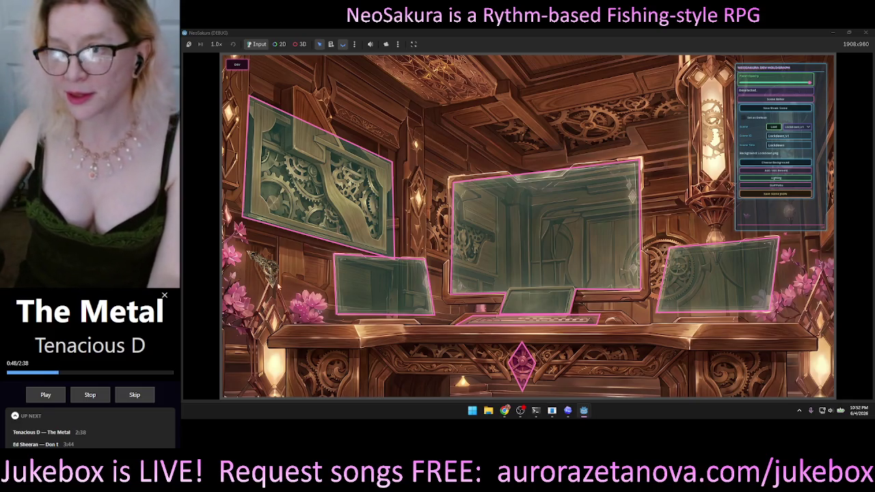
left_click(265, 268)
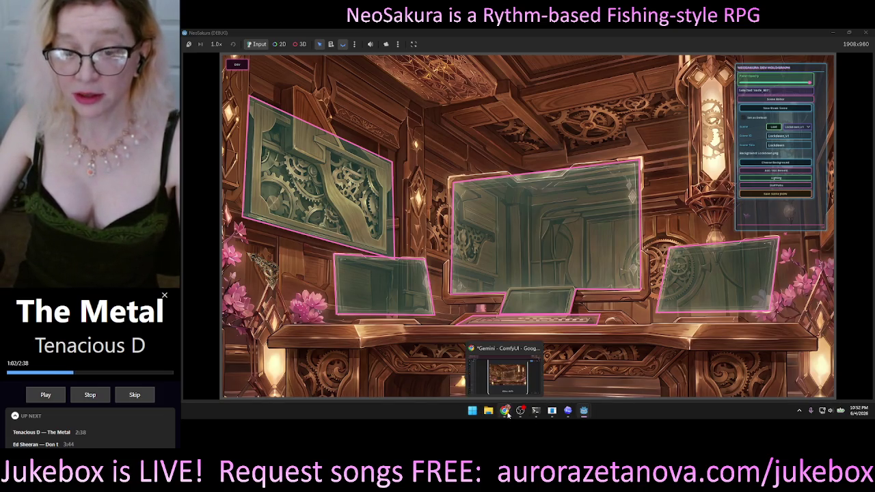
left_click(507, 412)
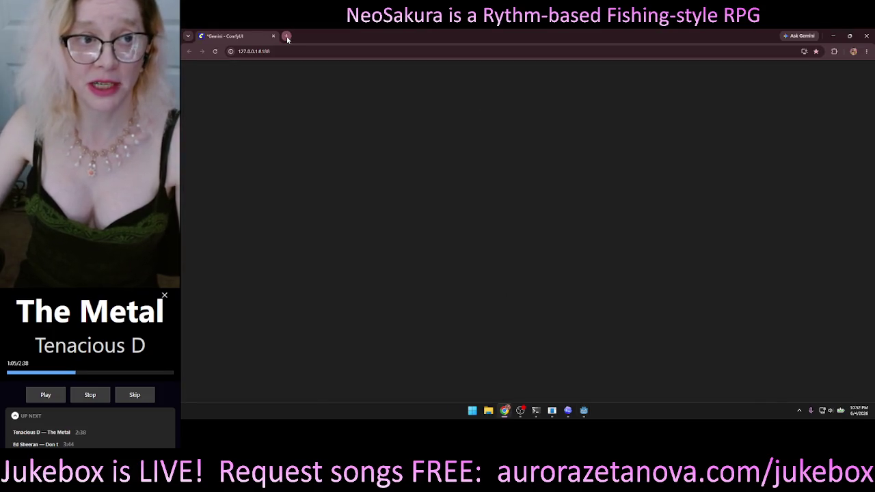
Open Meshy's Workspace in a new tab from the NeoSakura bookmarks and show My Assets
left_click(286, 36)
left_click(281, 65)
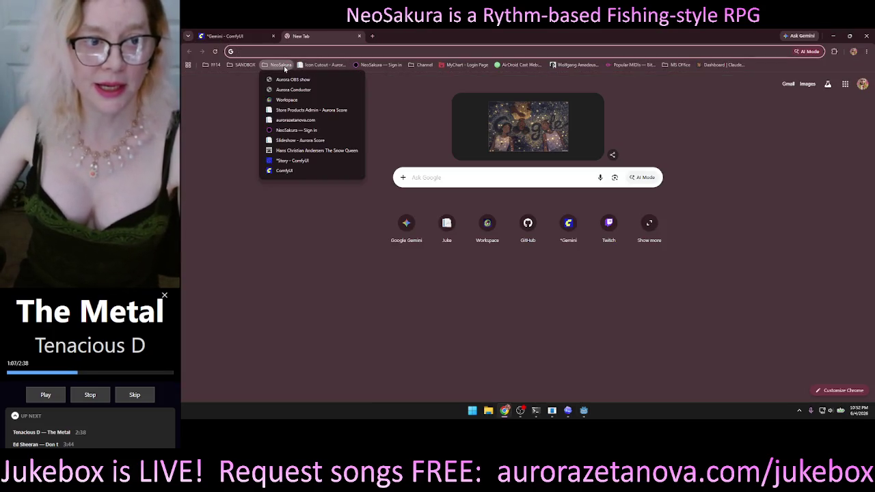
left_click(286, 100)
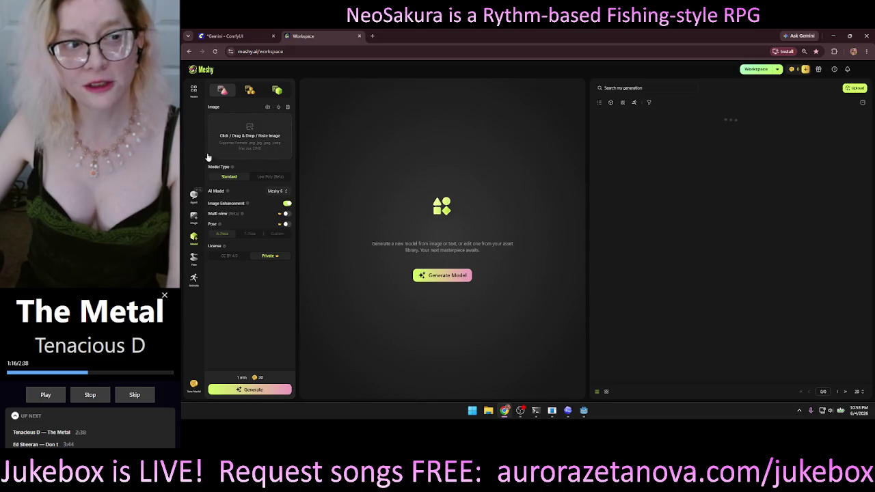
left_click(193, 91)
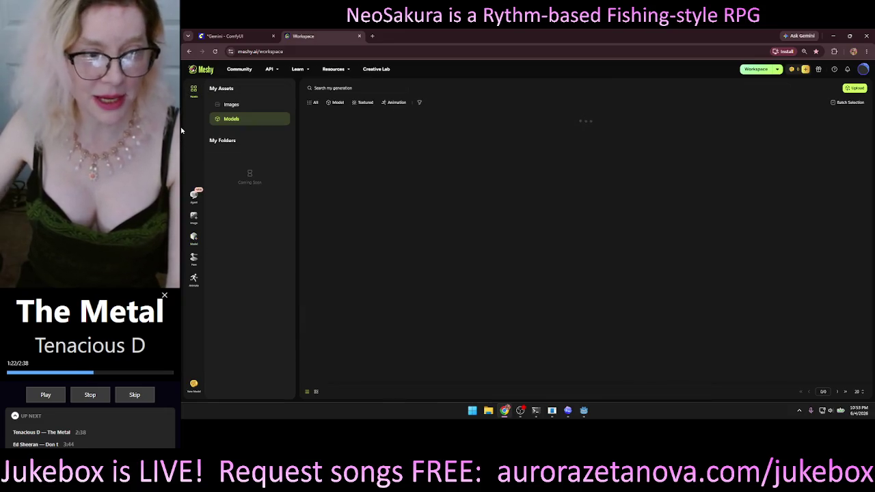
List the Images under My Assets, scroll the gallery, and advance to the next page
left_click(236, 108)
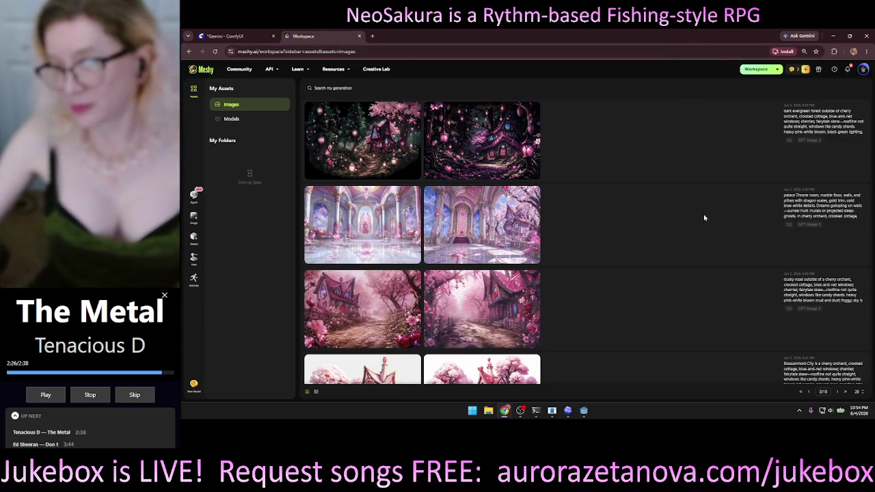
scroll(676, 205, "down", 15)
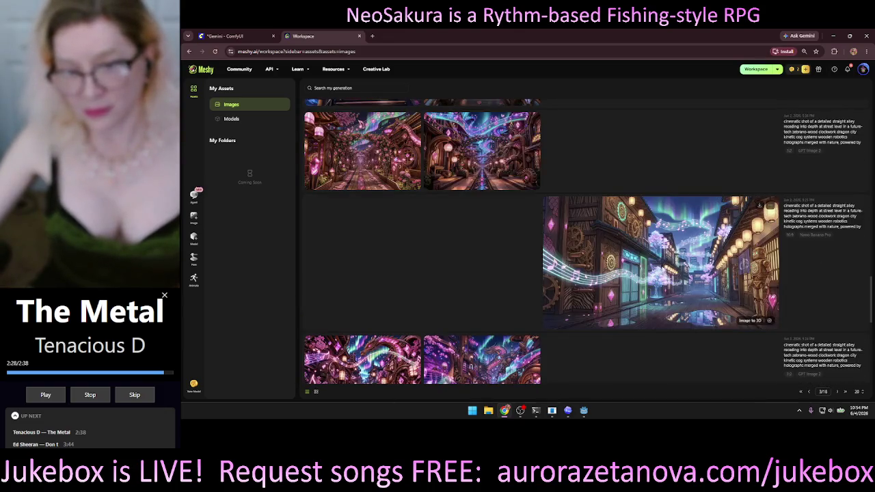
scroll(660, 276, "down", 5)
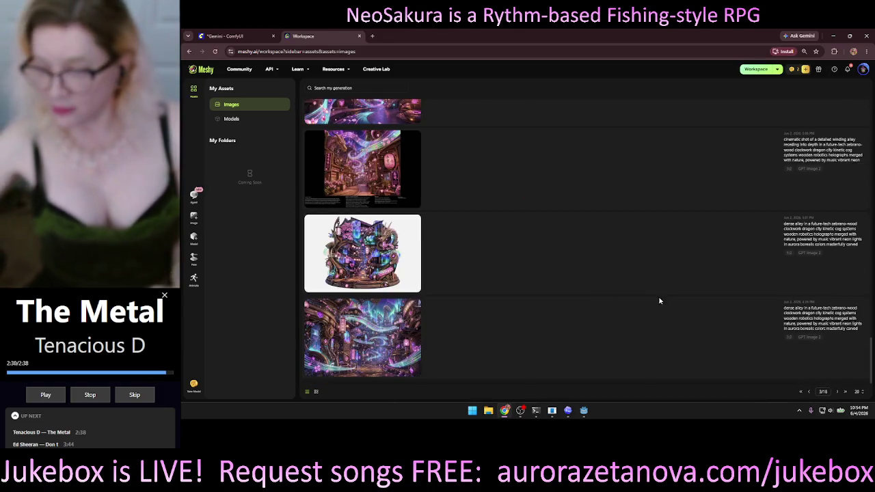
left_click(838, 392)
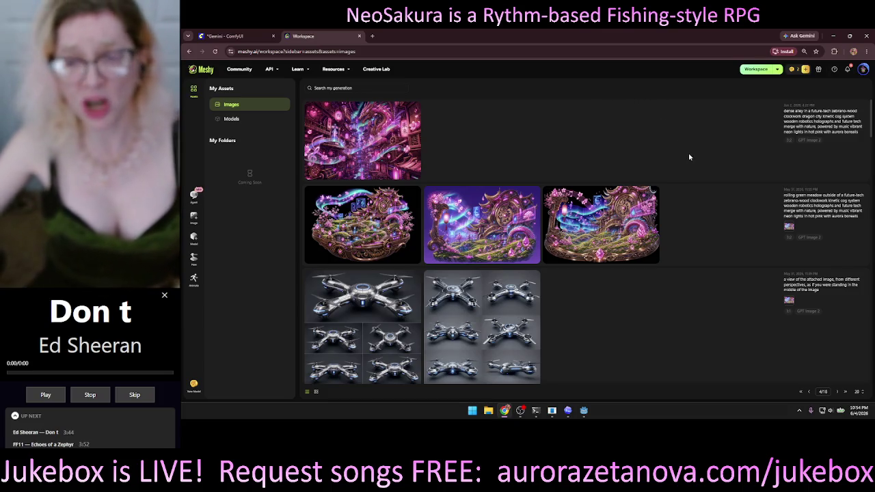
scroll(716, 157, "down", 15)
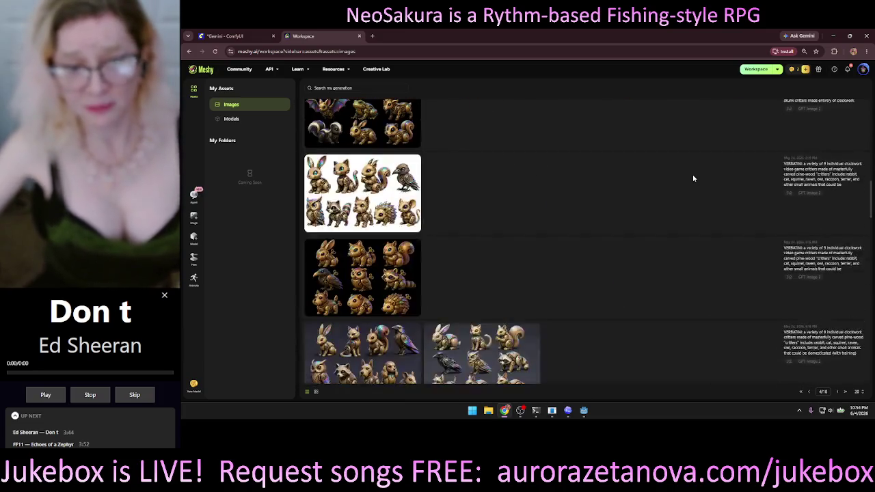
scroll(693, 178, "down", 10)
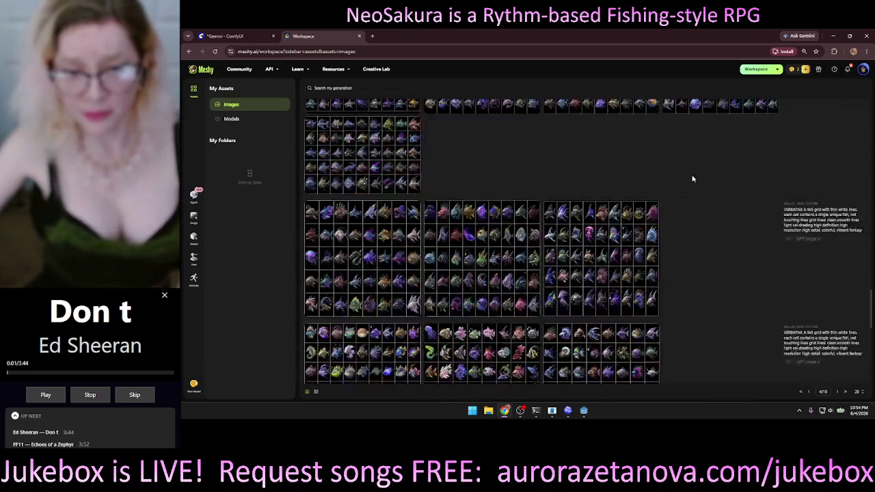
scroll(691, 180, "down", 5)
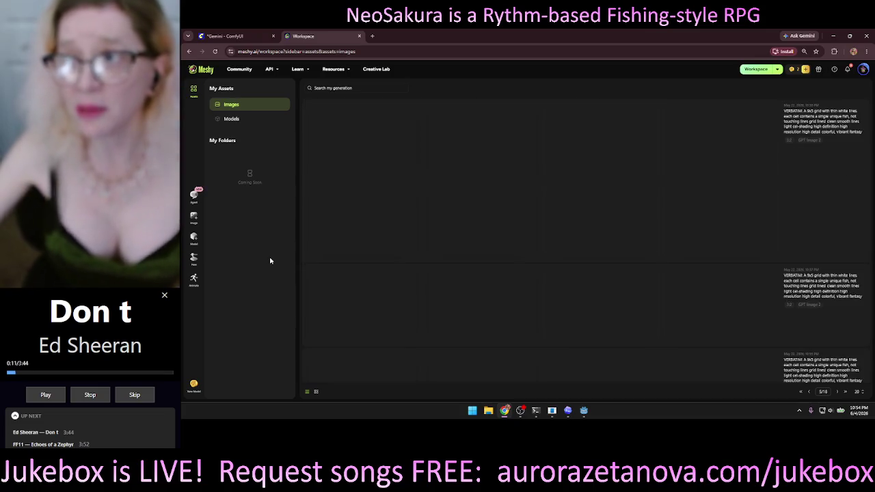
scroll(567, 196, "down", 1)
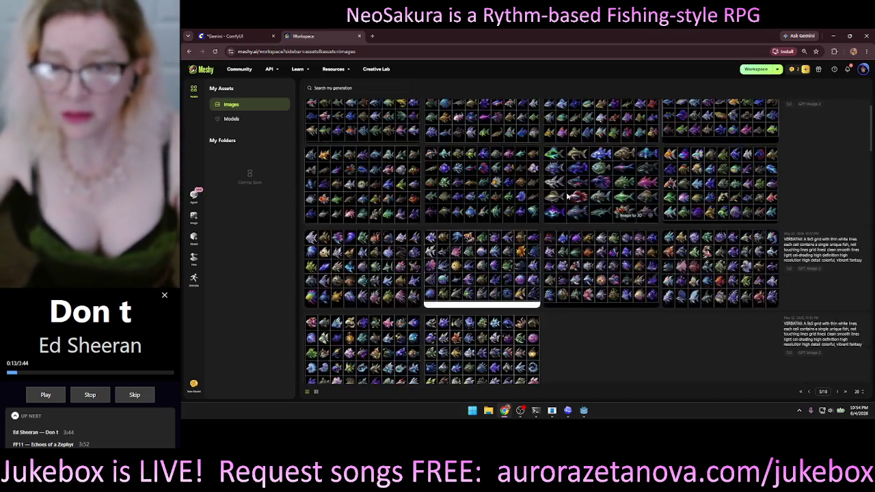
scroll(567, 196, "down", 5)
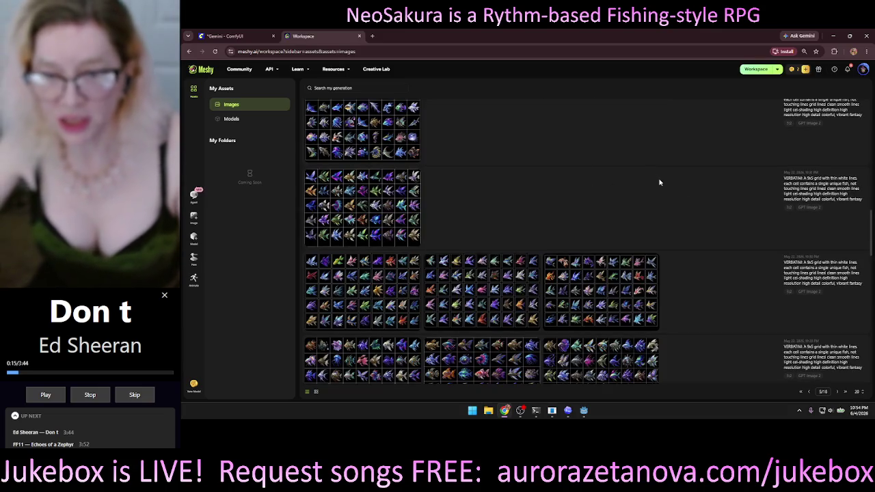
scroll(686, 195, "down", 6)
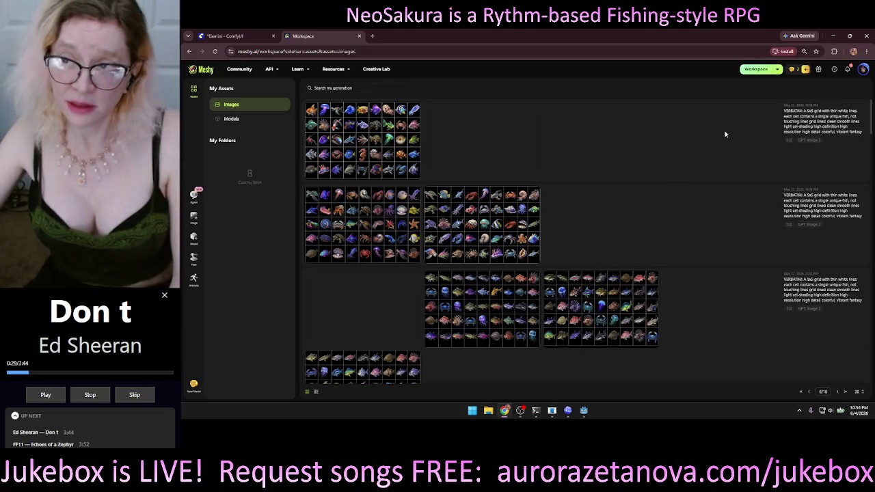
scroll(674, 172, "down", 2)
scroll(670, 199, "down", 10)
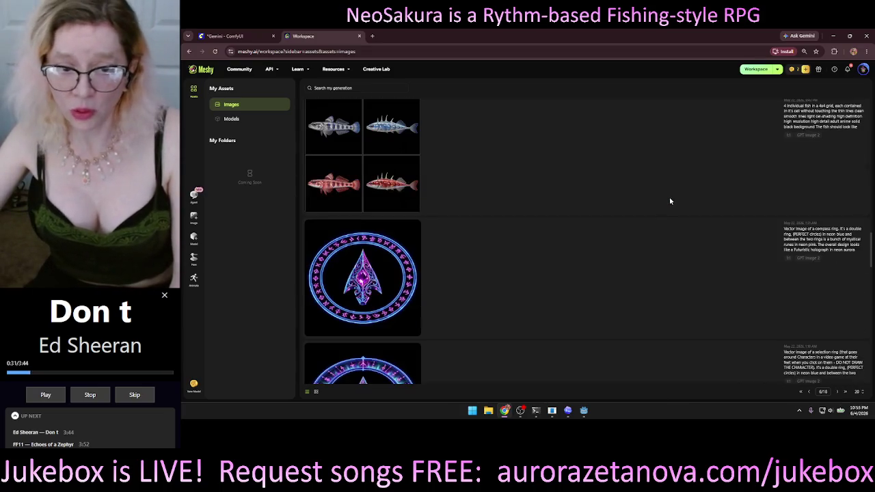
scroll(668, 200, "down", 5)
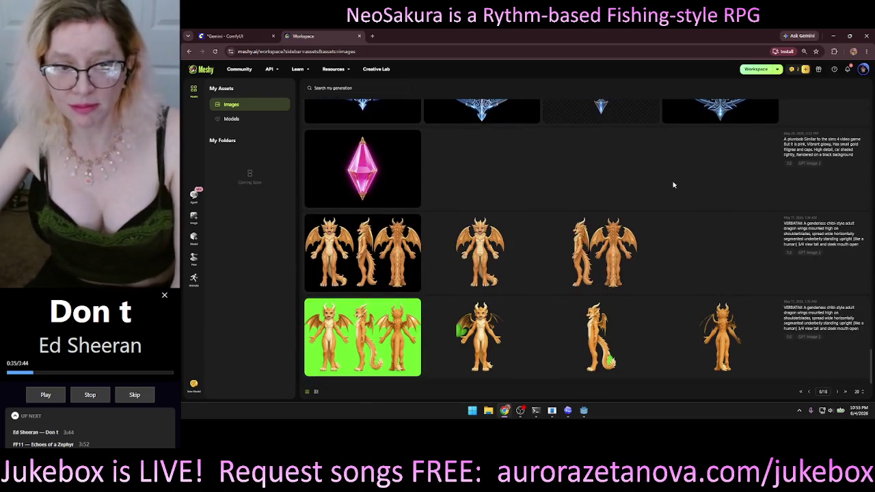
scroll(684, 184, "up", 5)
scroll(671, 190, "up", 5)
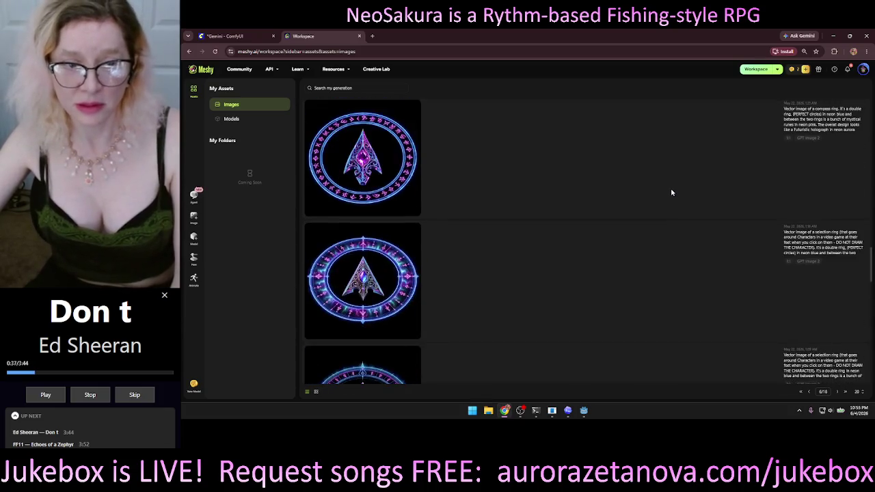
scroll(667, 212, "down", 3)
scroll(666, 218, "down", 6)
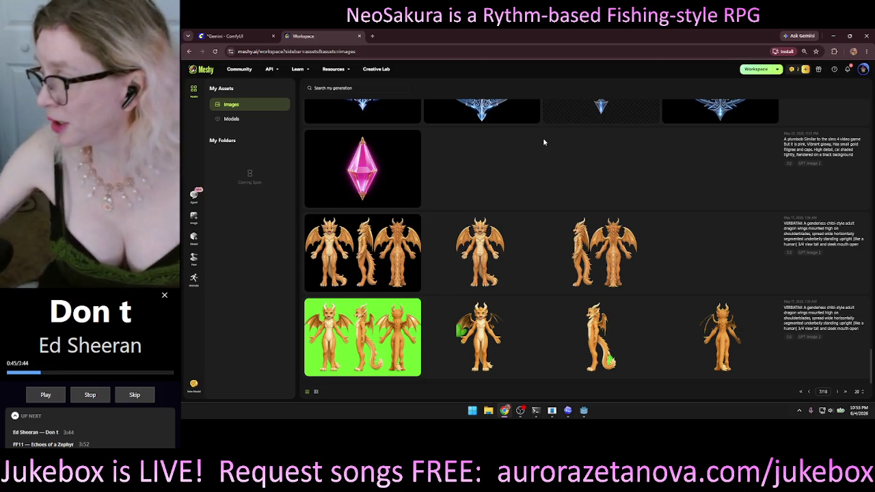
Scroll through the wooden cog and gear images, then close the Meshy Workspace tab
scroll(543, 137, "down", 3)
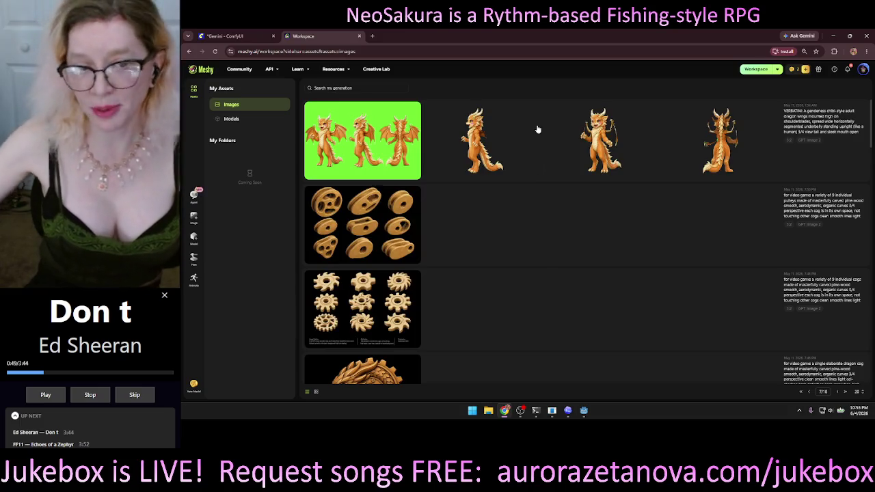
scroll(502, 212, "down", 3)
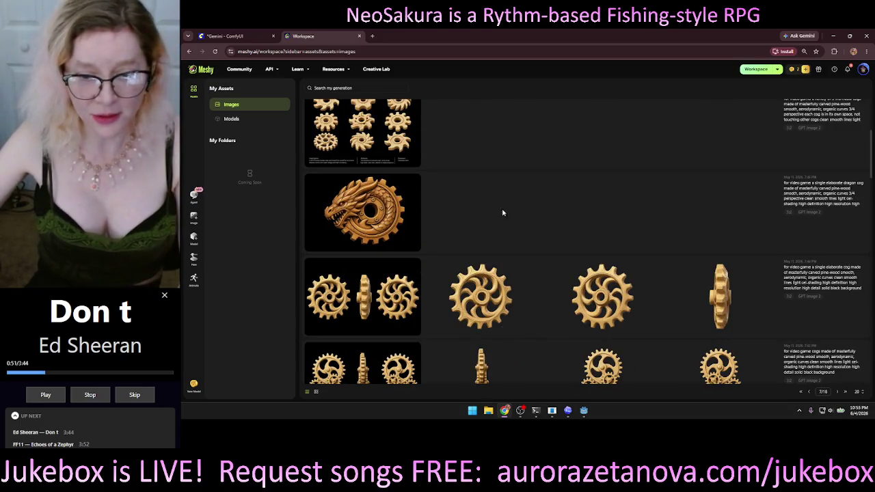
scroll(580, 172, "down", 3)
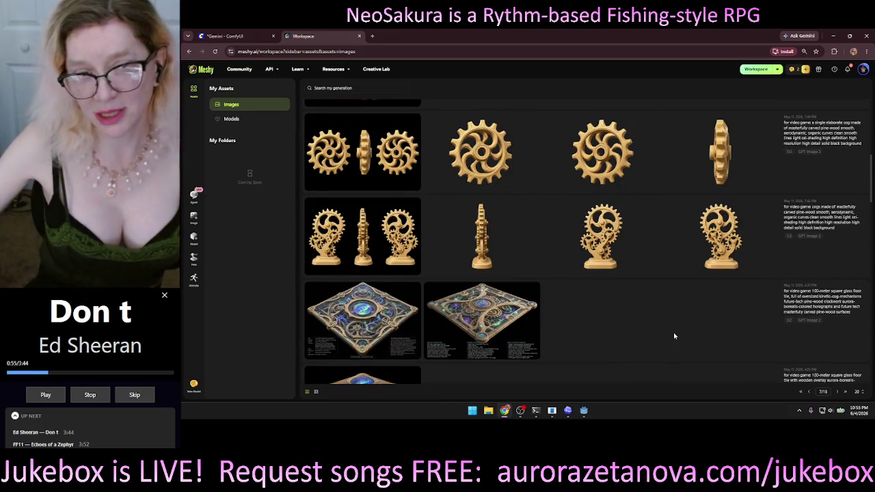
scroll(672, 333, "up", 1)
scroll(673, 337, "down", 2)
scroll(672, 337, "up", 5)
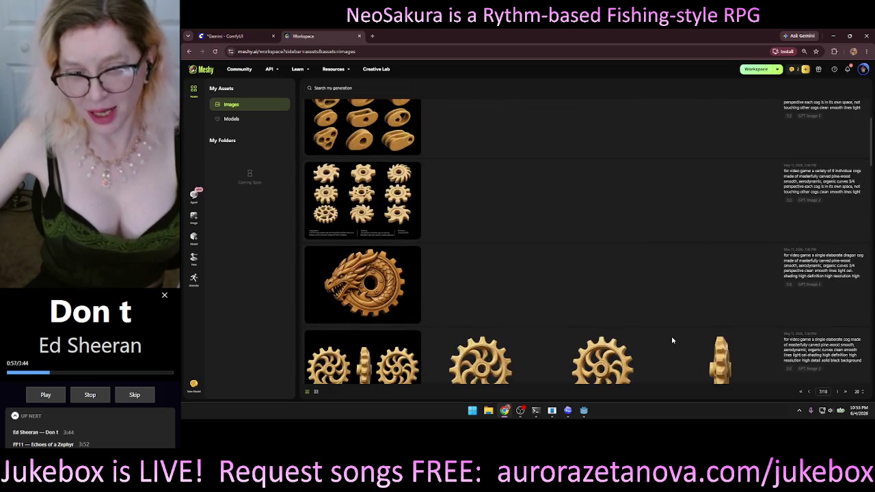
mouse_move(383, 268)
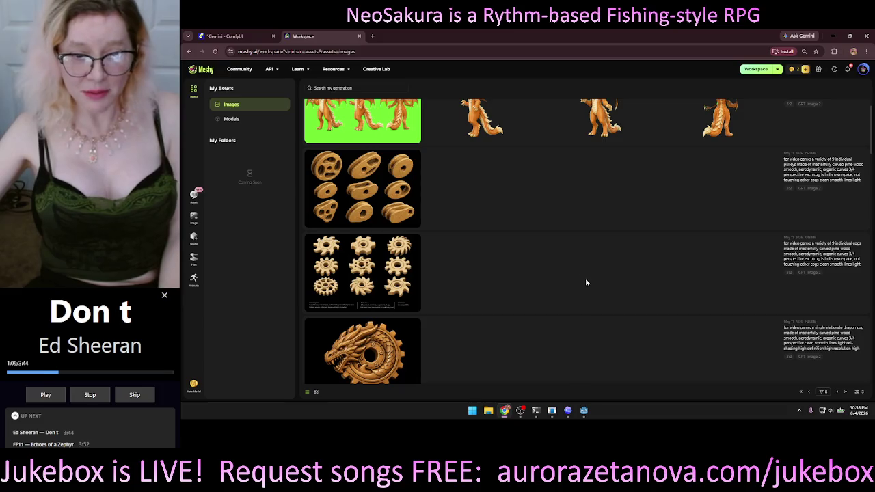
scroll(430, 229, "down", 2)
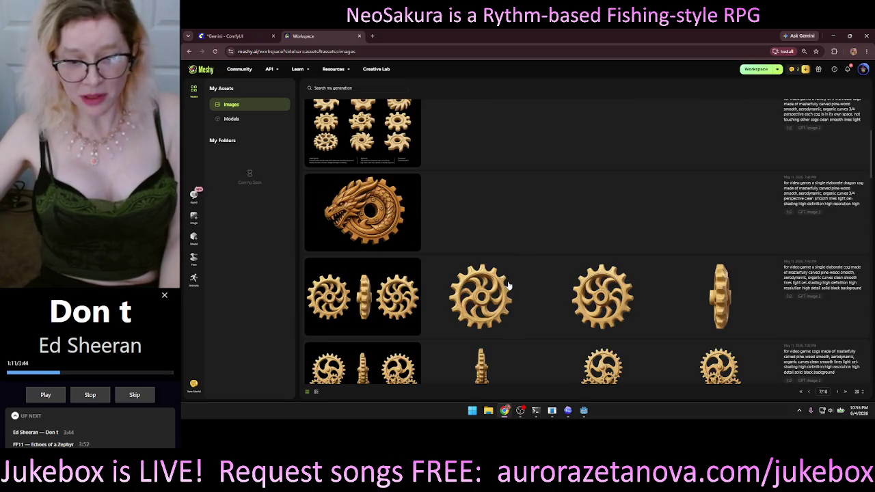
mouse_move(385, 204)
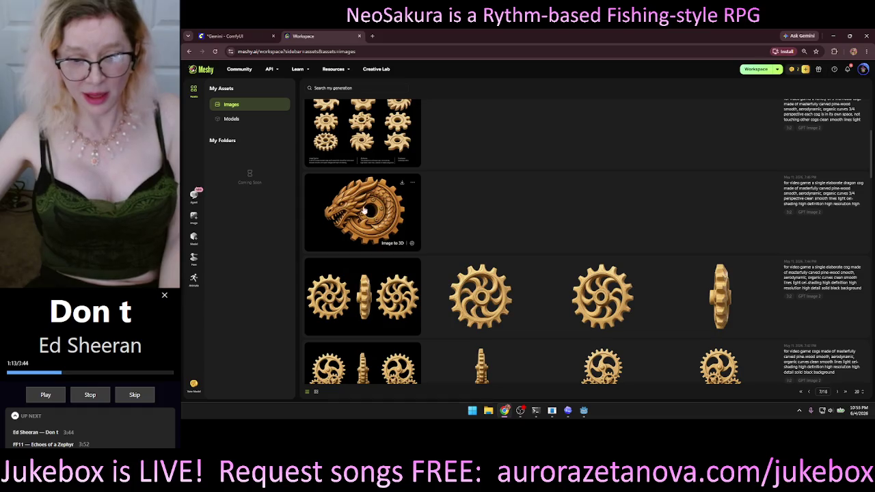
mouse_move(476, 299)
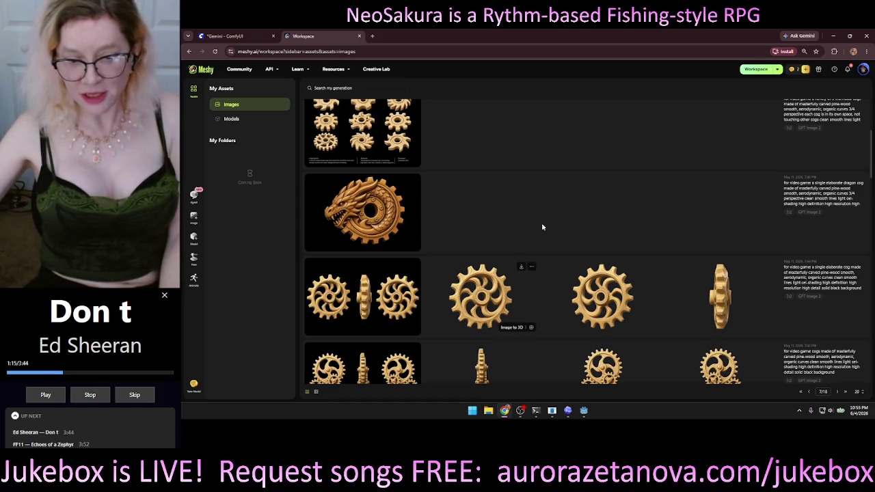
scroll(567, 183, "down", 3)
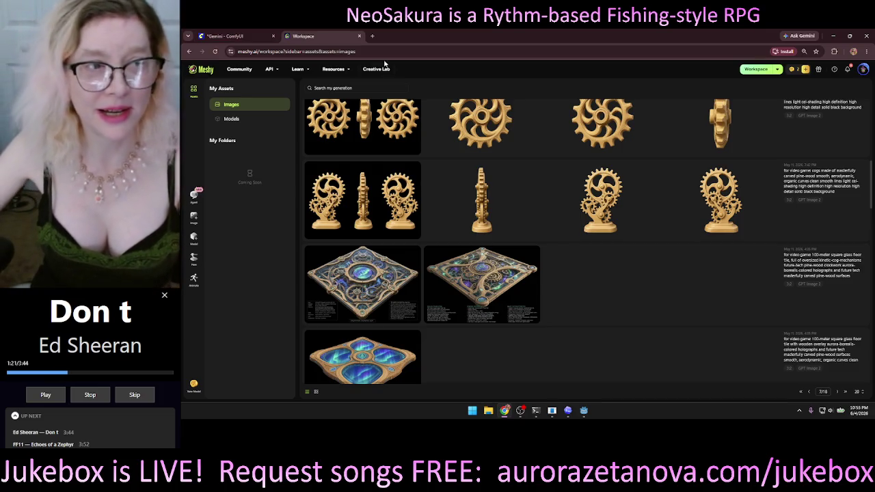
left_click(359, 37)
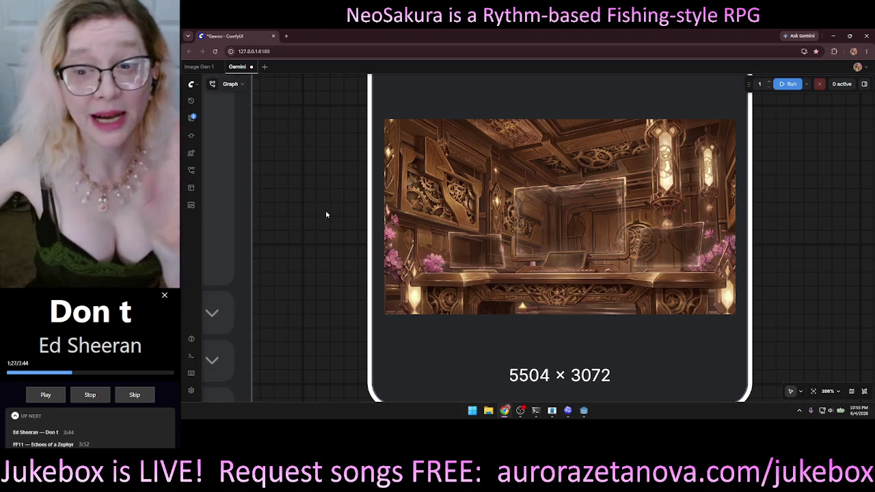
Nudge the Gemini Image Generate node slightly up-right beside the Save Image node
scroll(326, 214, "down", 10)
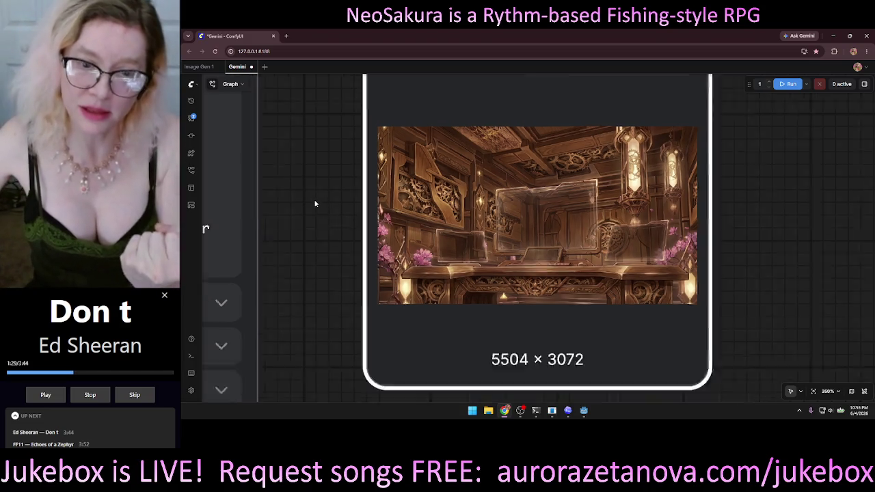
mouse_move(312, 202)
left_mouse_down()
mouse_move(482, 216)
mouse_move(736, 195)
mouse_move(609, 179)
mouse_move(571, 189)
left_mouse_up()
scroll(570, 188, "up", 5)
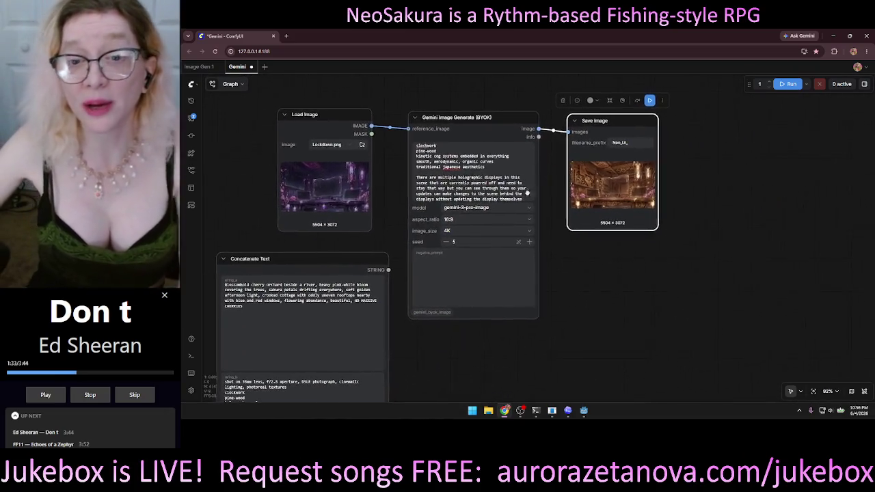
scroll(541, 182, "up", 2)
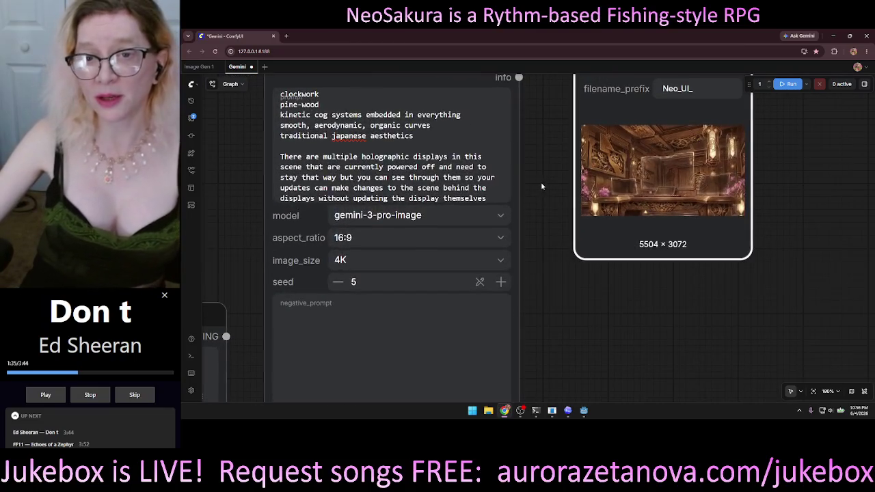
scroll(396, 117, "up", 1)
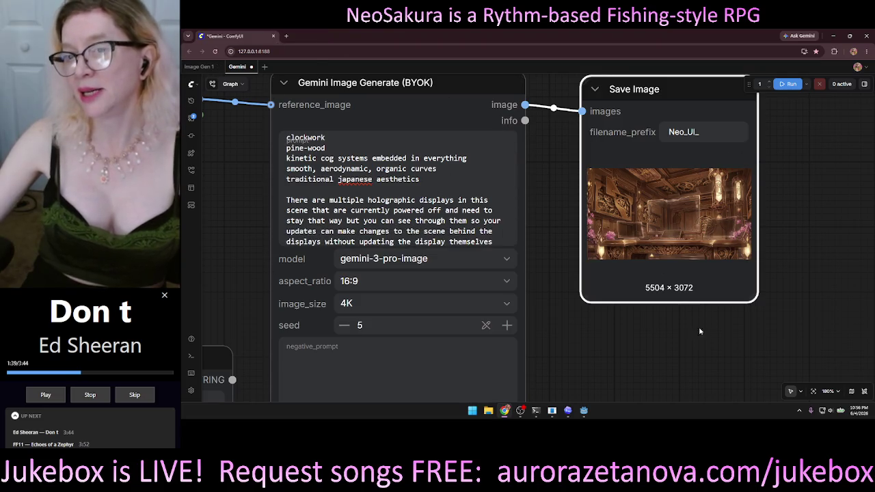
scroll(537, 141, "up", 2)
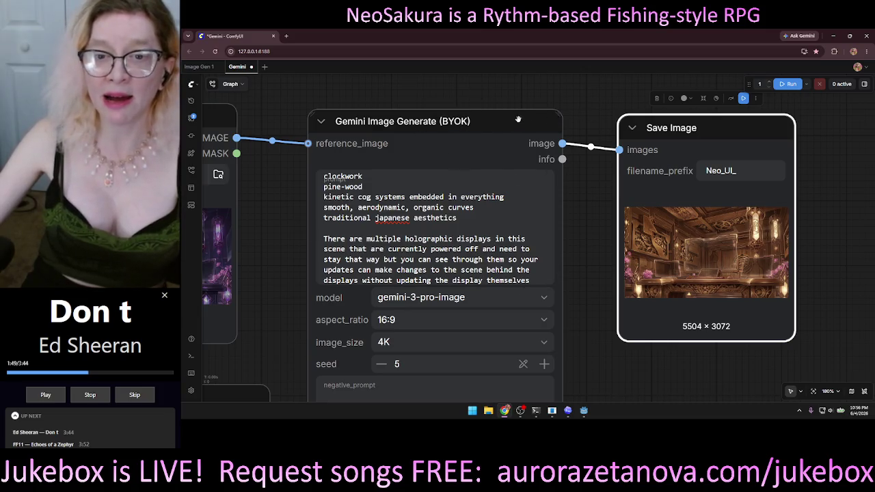
left_click_drag(499, 119, 502, 118)
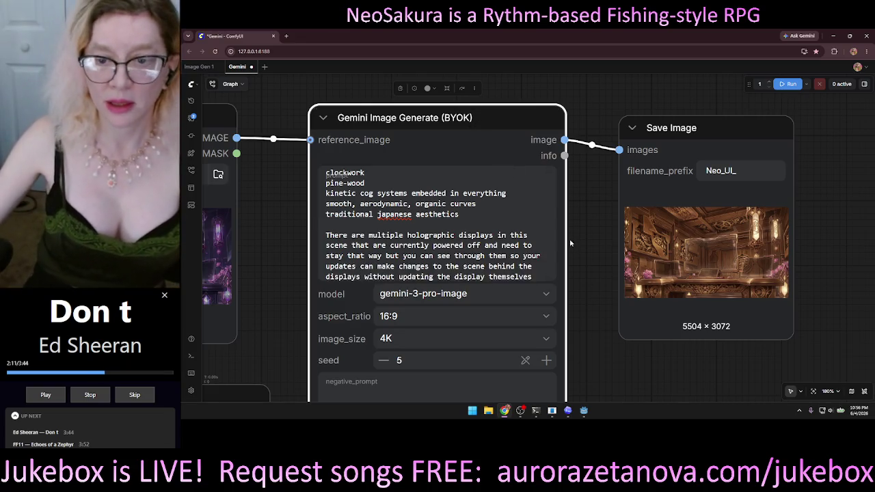
scroll(517, 181, "down", 3)
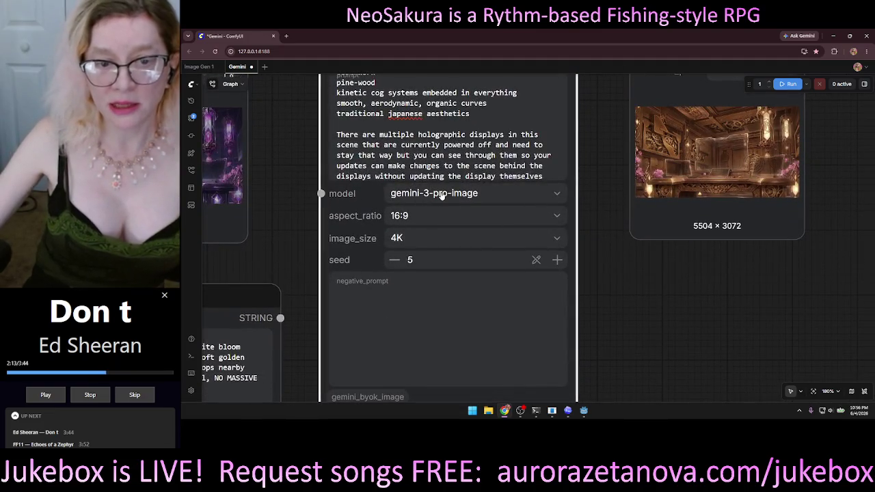
left_click(479, 194)
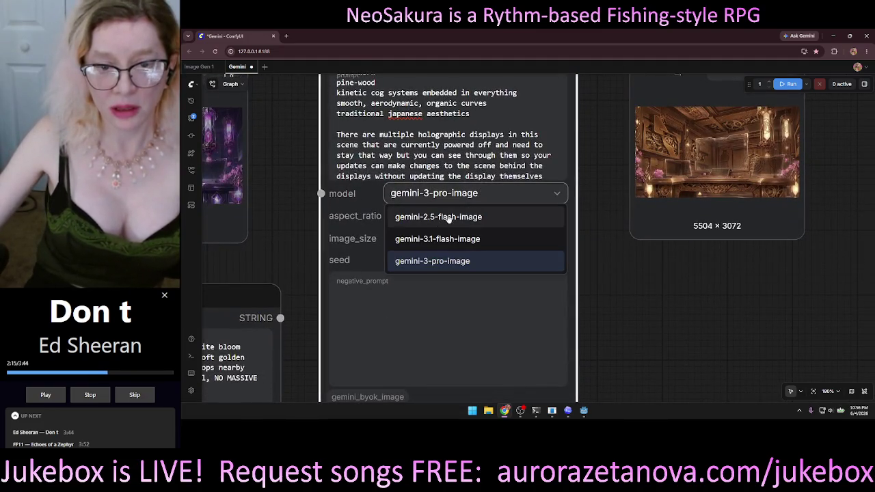
left_click(500, 264)
scroll(654, 272, "down", 1)
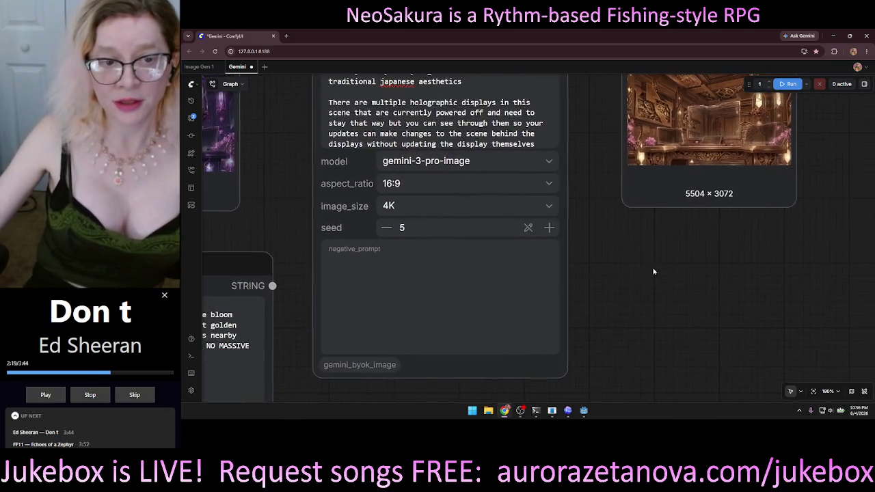
left_click(398, 207)
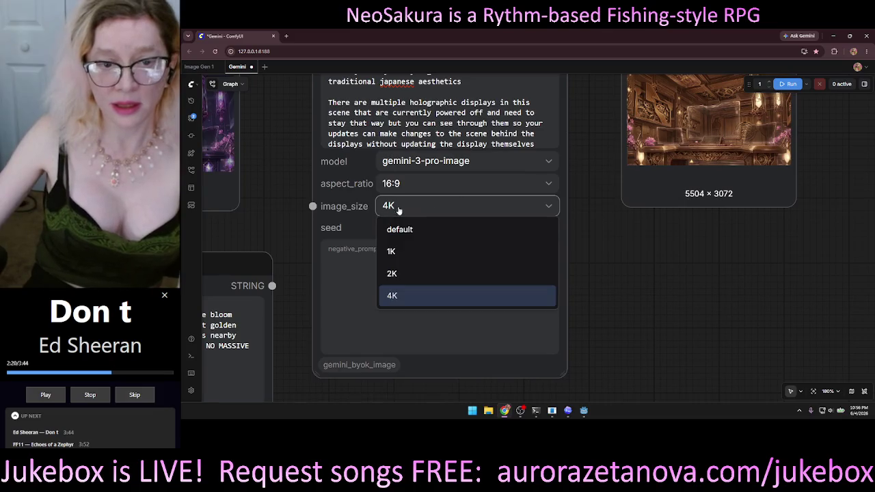
left_click(402, 298)
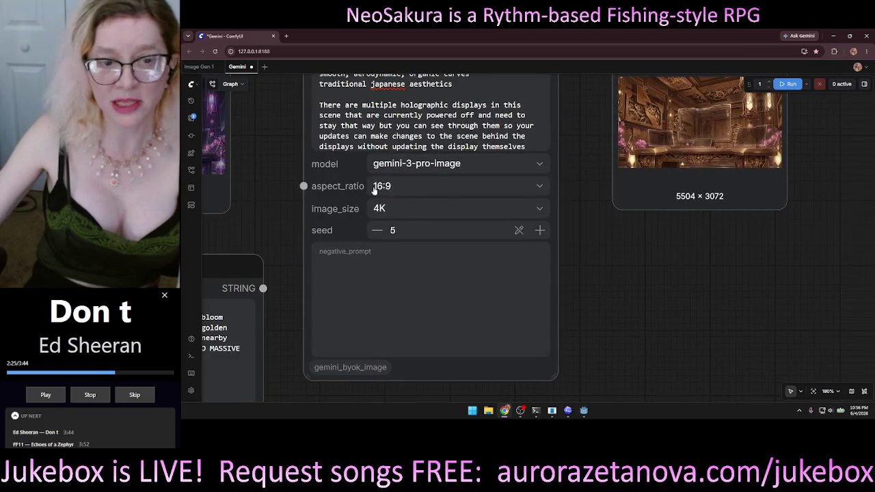
left_click_drag(707, 241, 551, 297)
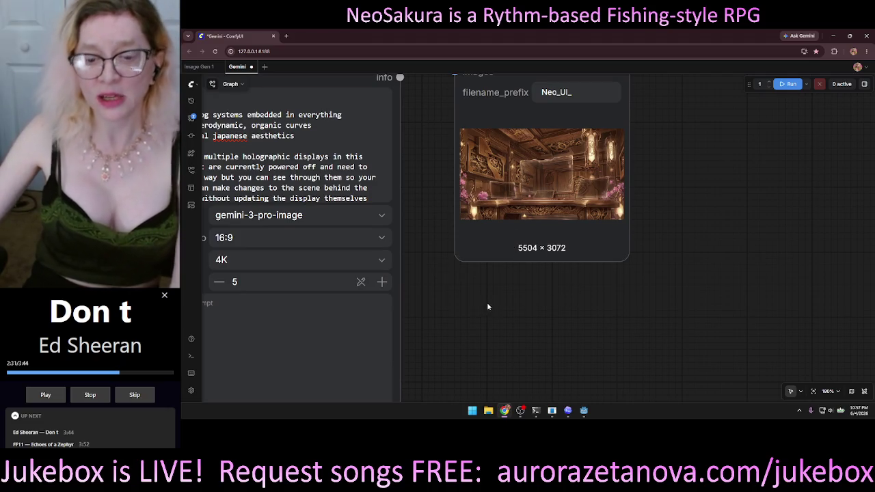
scroll(643, 294, "down", 8)
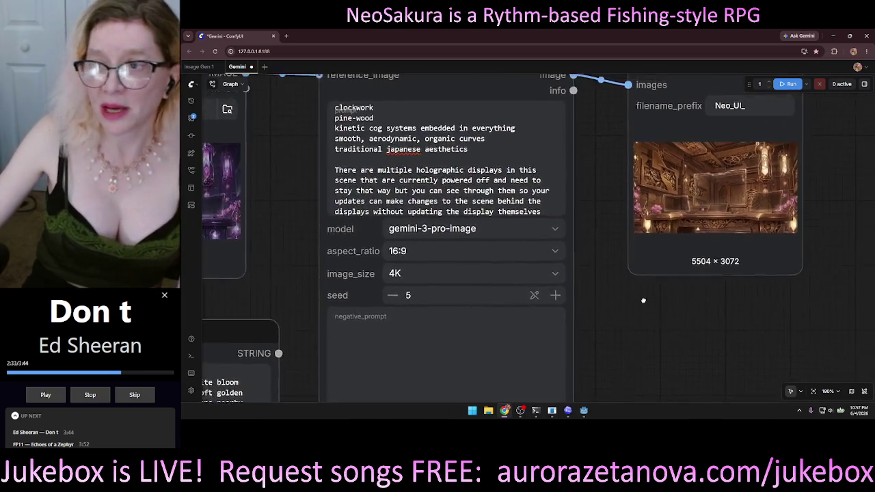
left_click_drag(673, 284, 639, 263)
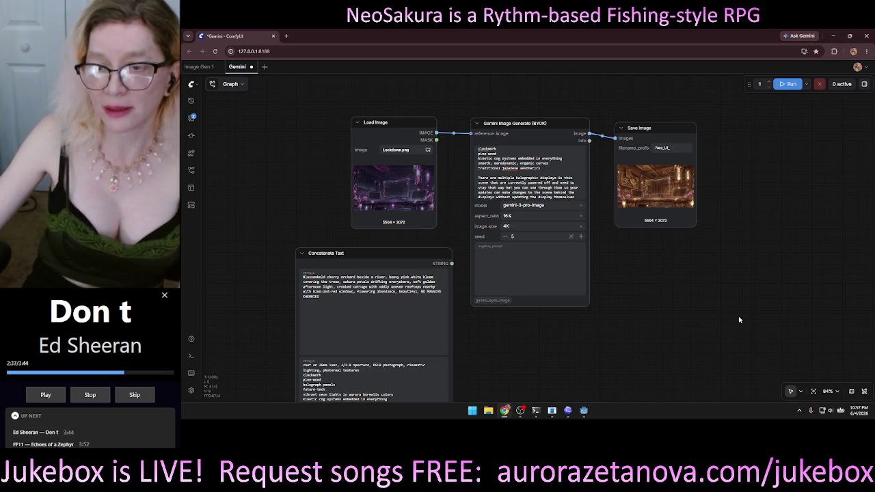
left_click_drag(740, 324, 702, 323)
scroll(561, 258, "up", 8)
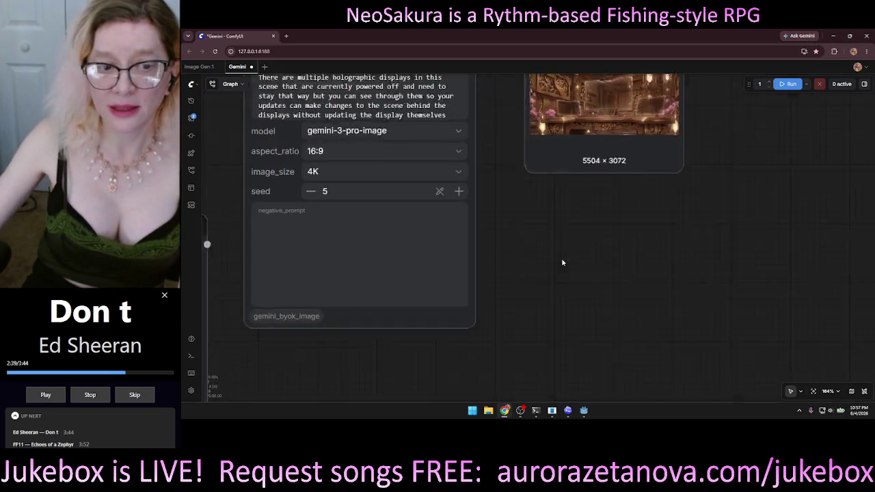
mouse_move(338, 141)
left_mouse_down()
mouse_move(349, 179)
mouse_move(421, 214)
left_mouse_up()
scroll(421, 214, "up", 9)
left_click_drag(653, 167, 742, 221)
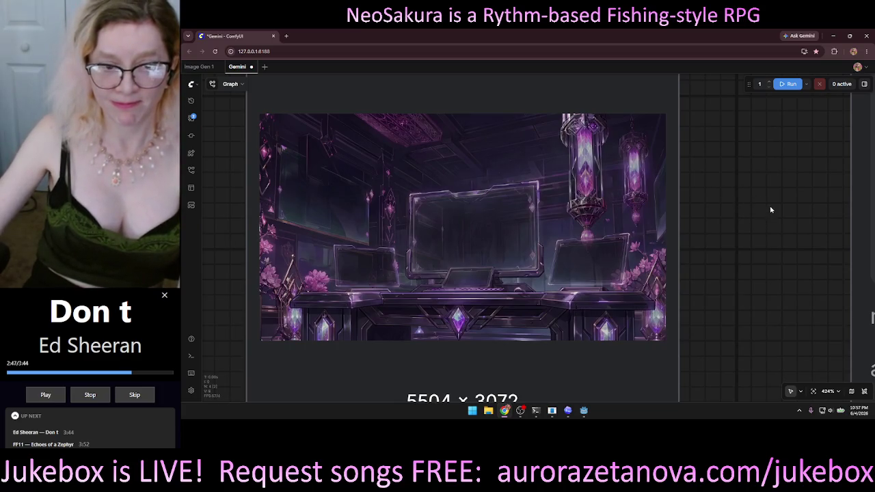
scroll(786, 225, "down", 5)
scroll(787, 221, "up", 4)
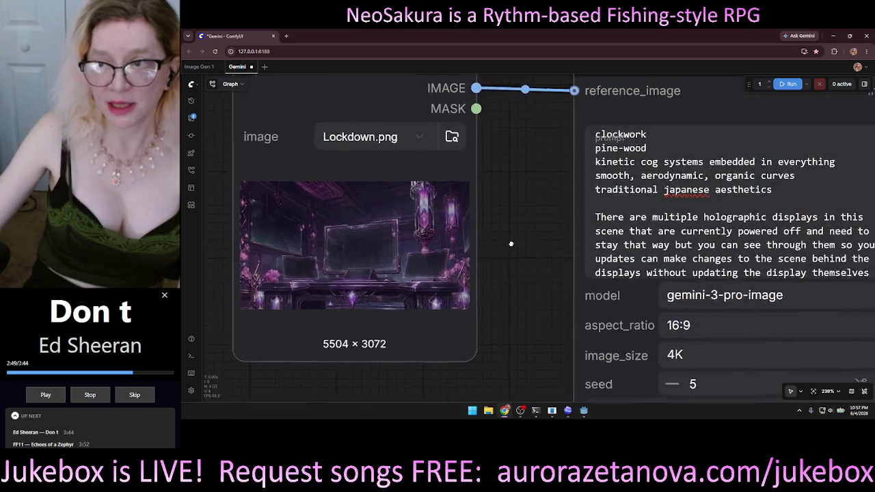
mouse_move(816, 218)
left_mouse_down()
mouse_move(455, 212)
mouse_move(339, 182)
left_mouse_up()
scroll(482, 218, "up", 3)
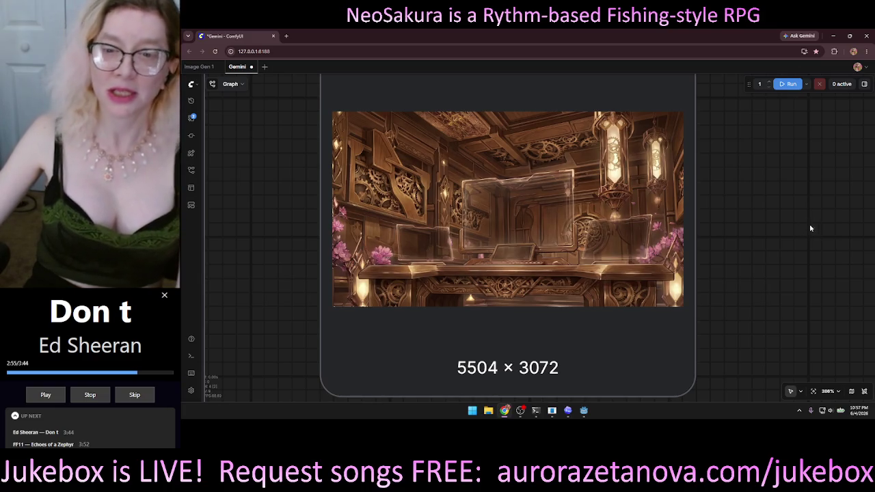
mouse_move(590, 240)
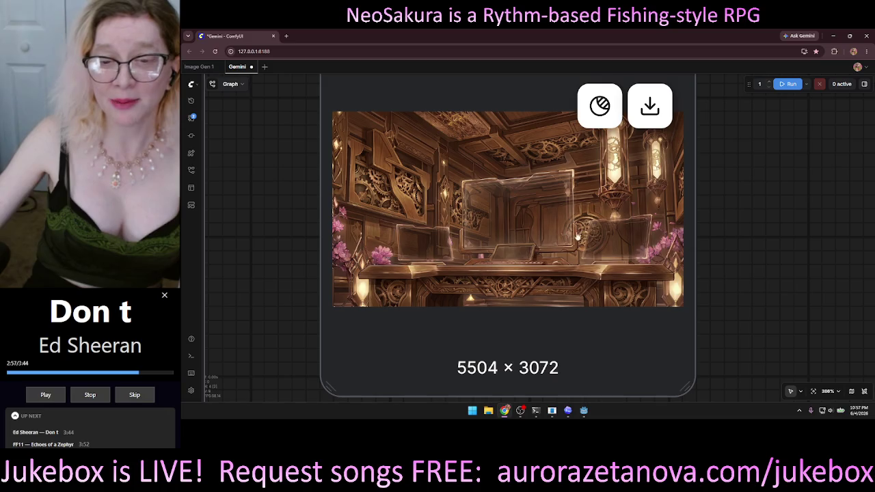
mouse_move(239, 153)
left_mouse_down()
mouse_move(577, 187)
mouse_move(583, 142)
left_mouse_up()
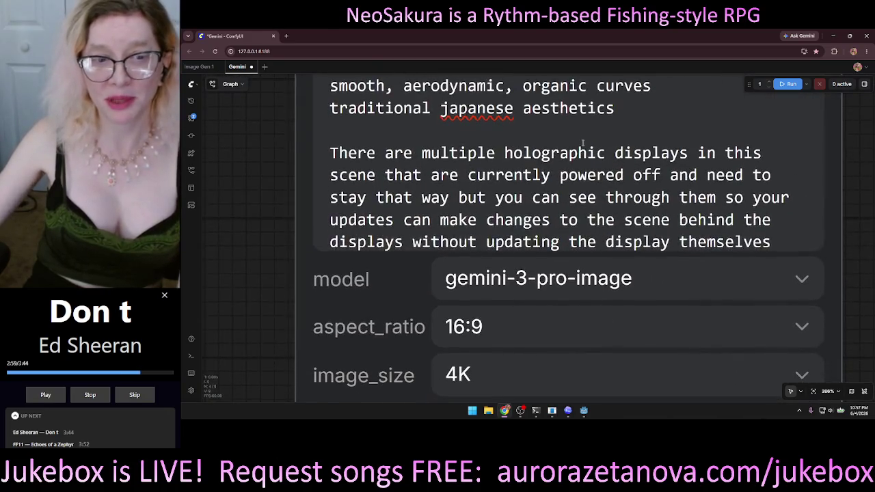
mouse_move(208, 168)
left_mouse_down()
mouse_move(677, 191)
mouse_move(709, 212)
left_mouse_up()
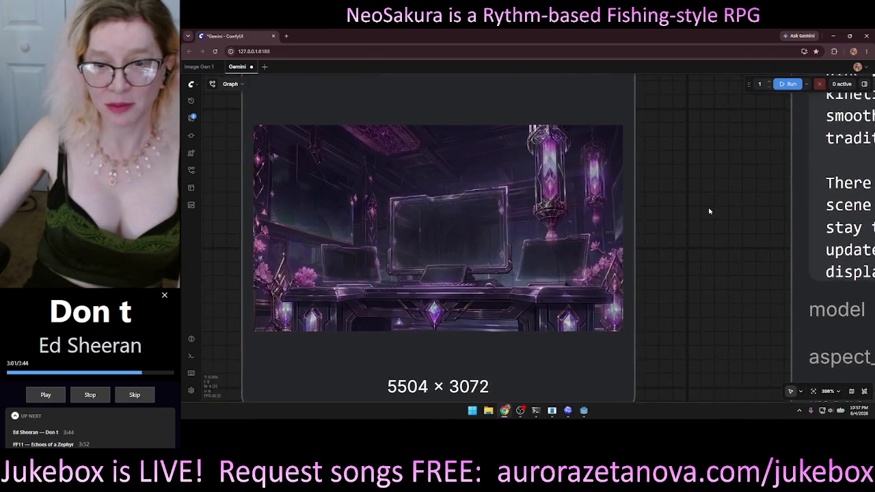
scroll(677, 201, "down", 3)
Load the wooden Lockdown (1) render as the Load Image reference and look it over
left_click(598, 98)
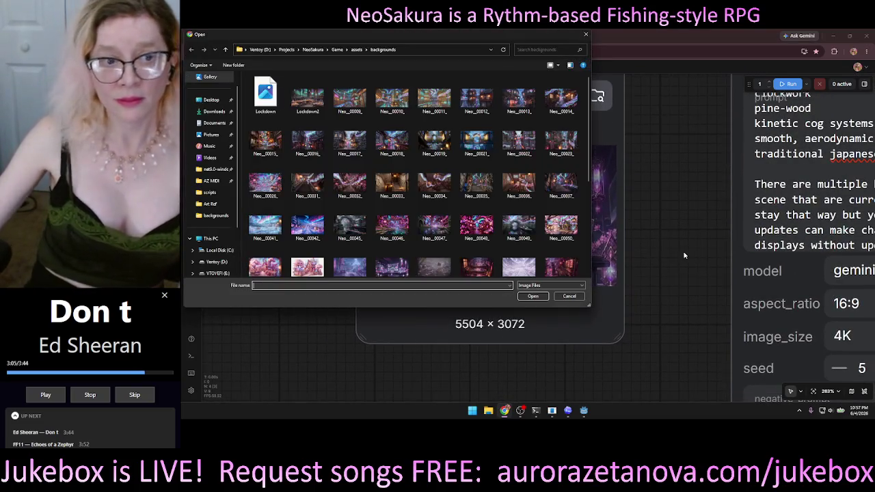
double_click(266, 99)
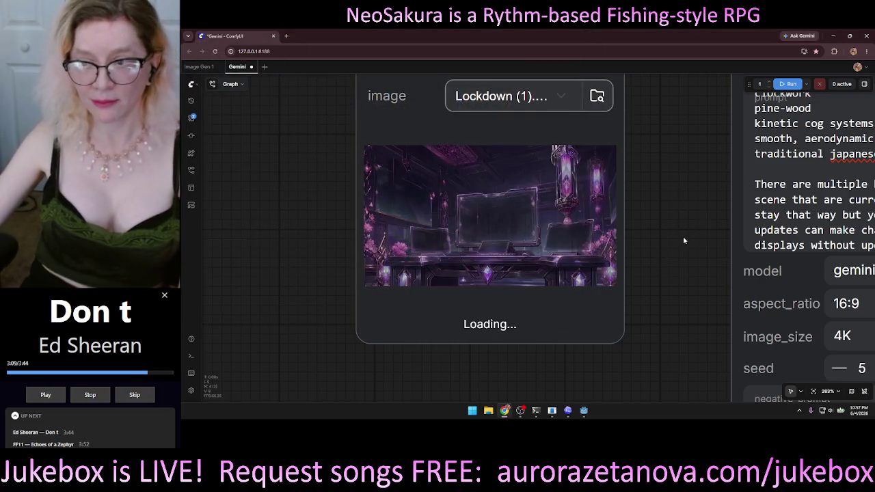
scroll(682, 240, "up", 4)
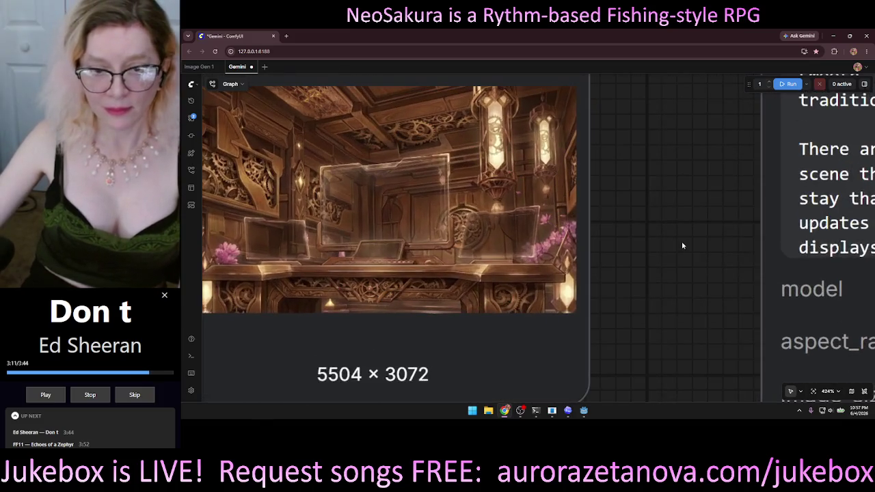
left_click_drag(727, 235, 750, 264)
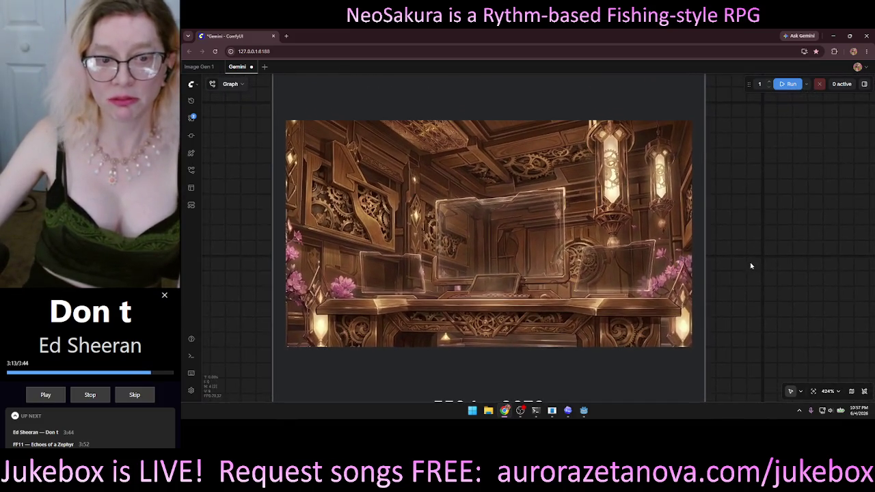
left_click_drag(775, 312, 664, 260)
scroll(655, 255, "down", 8)
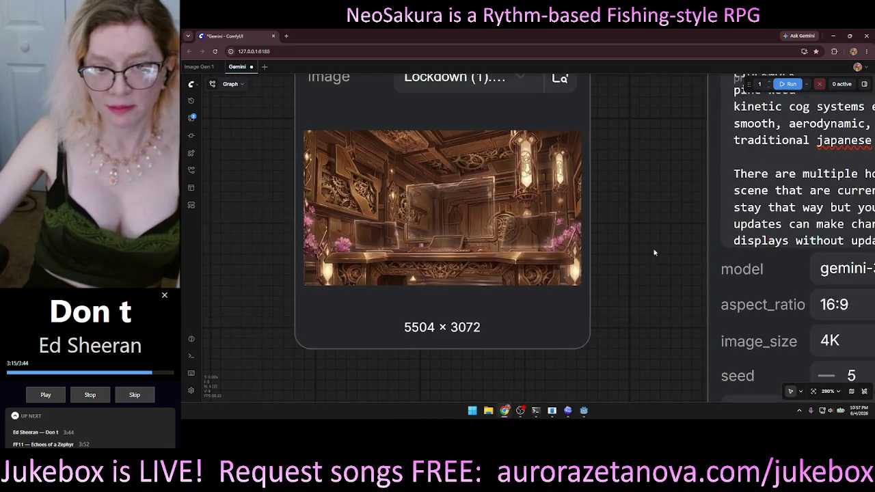
Clear the entire old Gemini prompt and start Windows voice typing for a new one
left_click(528, 188)
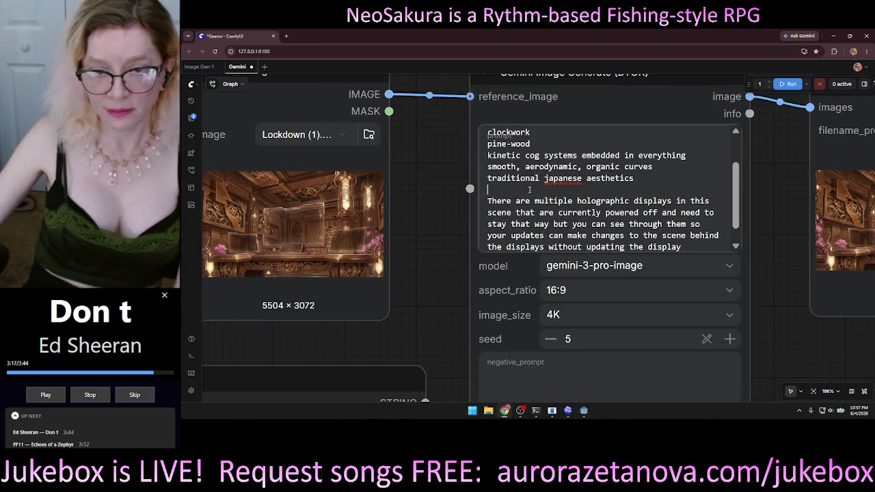
key("ctrl+a")
key("BackSpace")
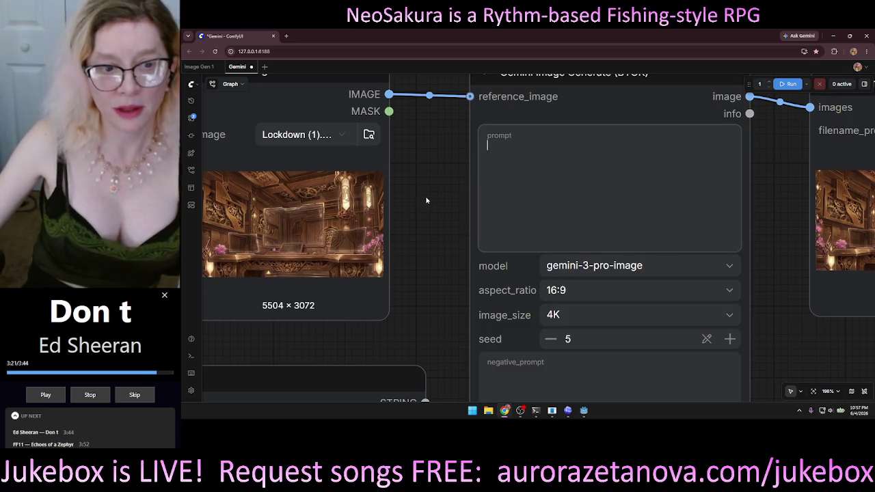
scroll(545, 172, "left", 2)
left_click(544, 171)
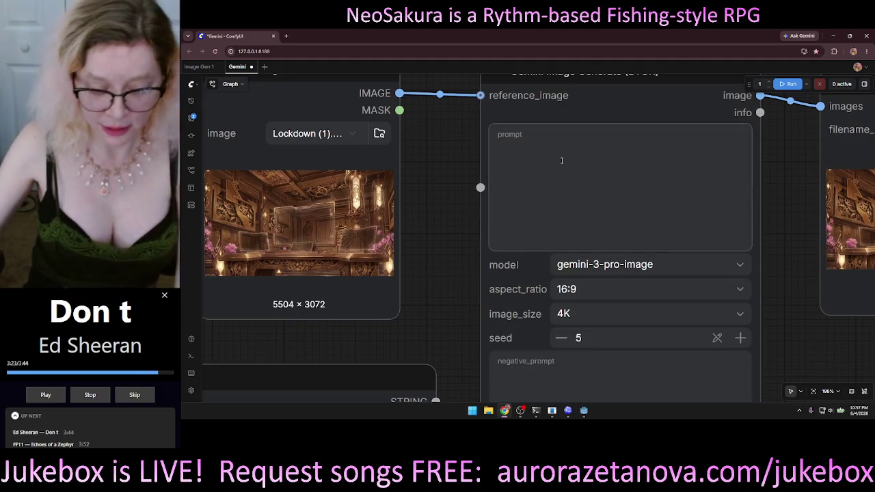
key("super+h")
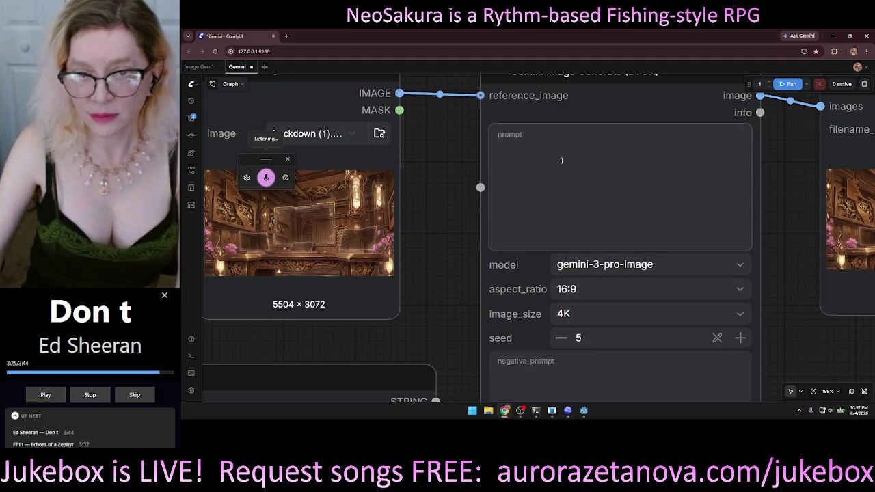
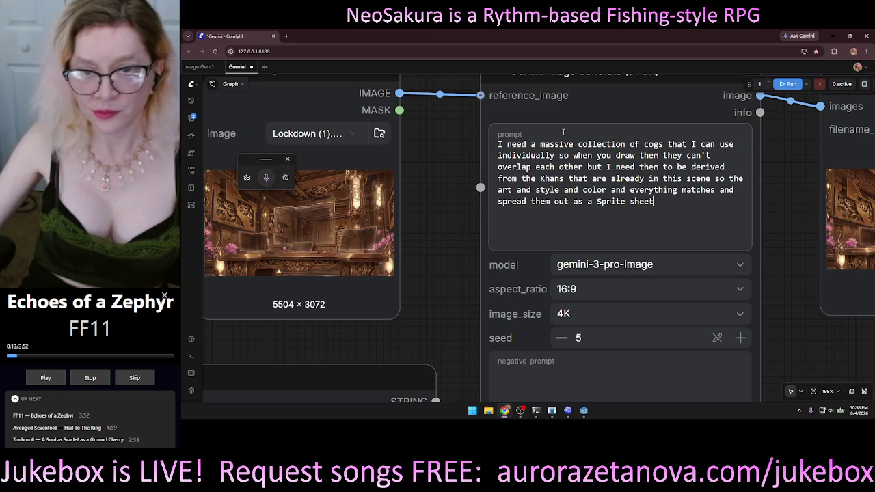
Replace 'Khans' with 'cogs' and end the sentence at 'everything matches.', dropping the trailing ' and'
double_click(551, 179)
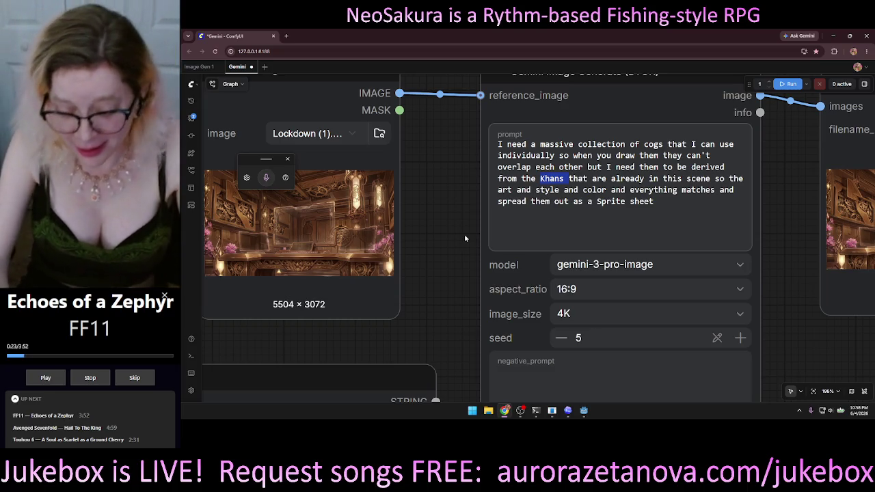
type("cog")
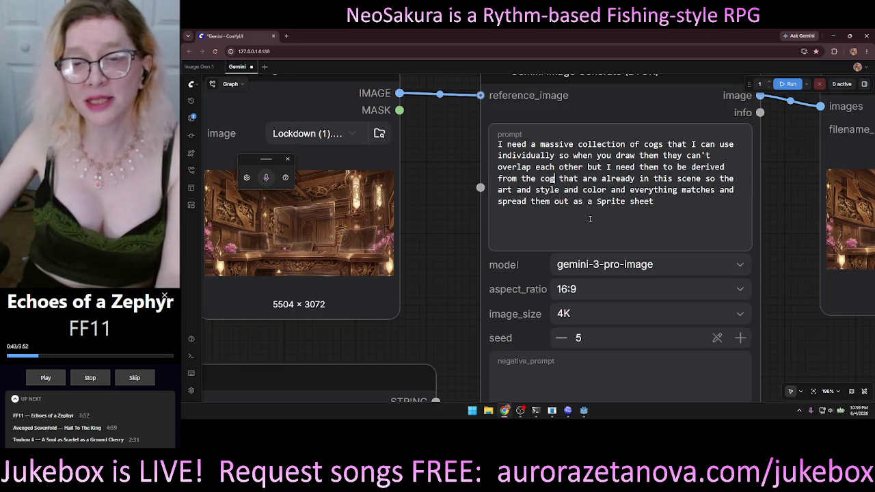
type("s")
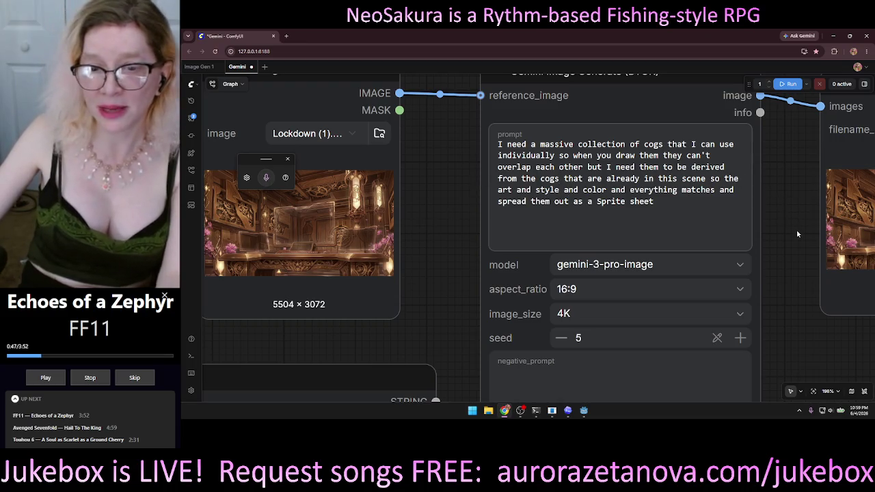
left_click(717, 190)
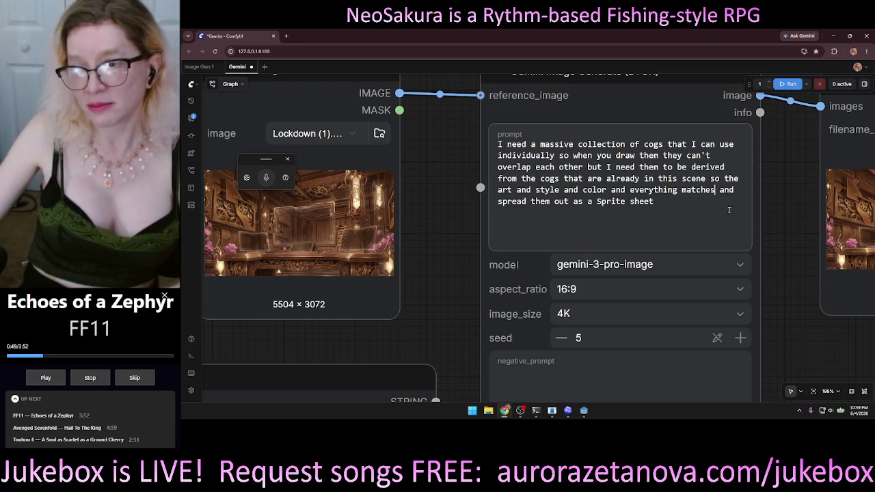
type(".")
key("Delete")
key("Delete")
key("Delete")
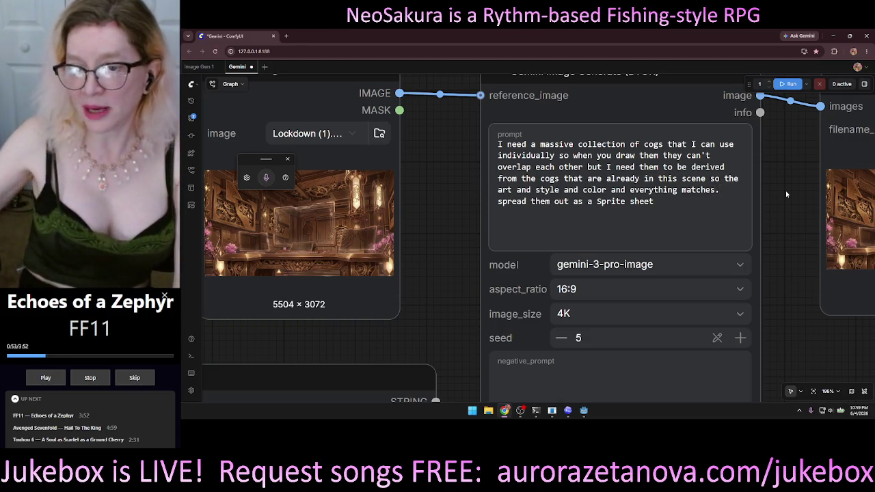
Zoom onto the Gemini node and delete the word 'massive' from the prompt
left_click(772, 186)
scroll(716, 188, "down", 7)
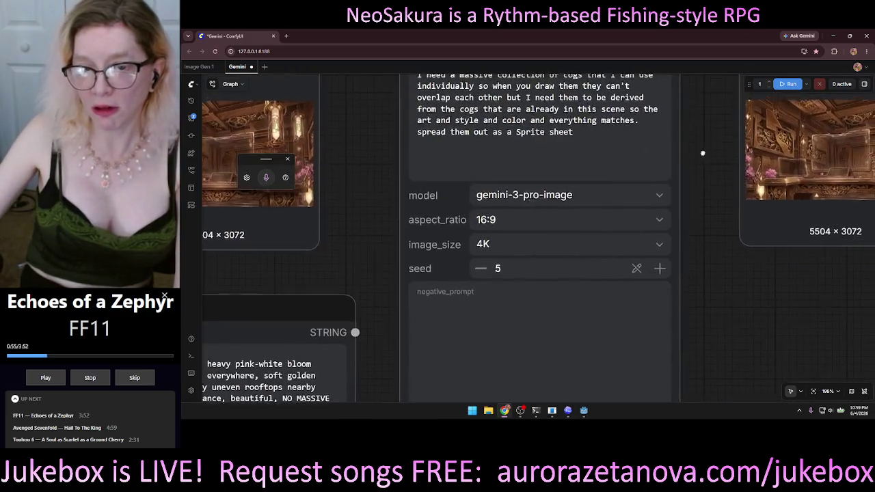
scroll(732, 249, "up", 2)
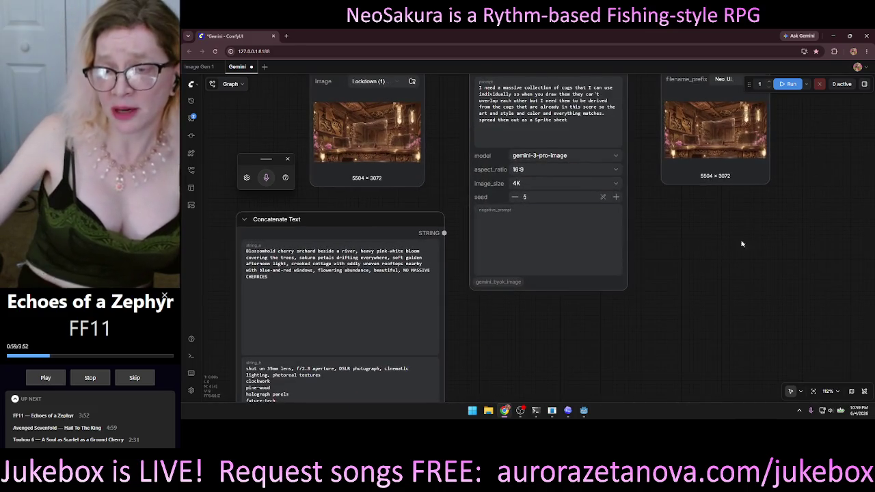
scroll(712, 254, "up", 3)
scroll(663, 265, "up", 1)
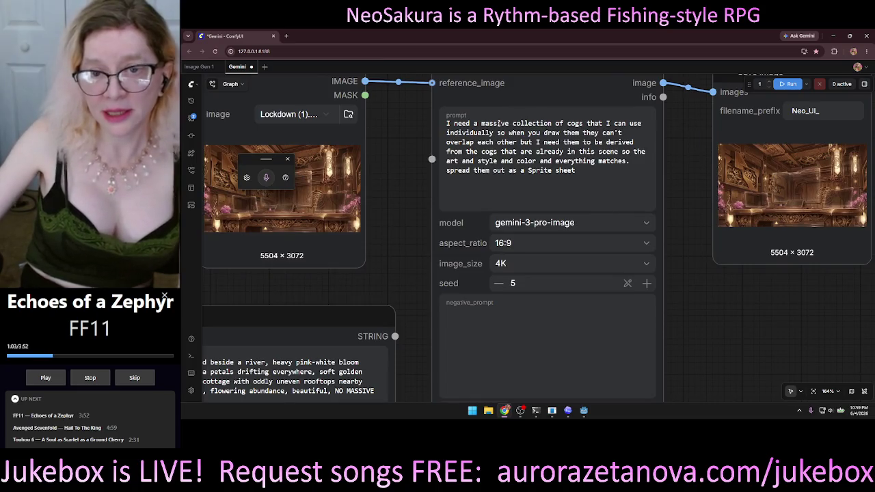
double_click(496, 123)
key("BackSpace")
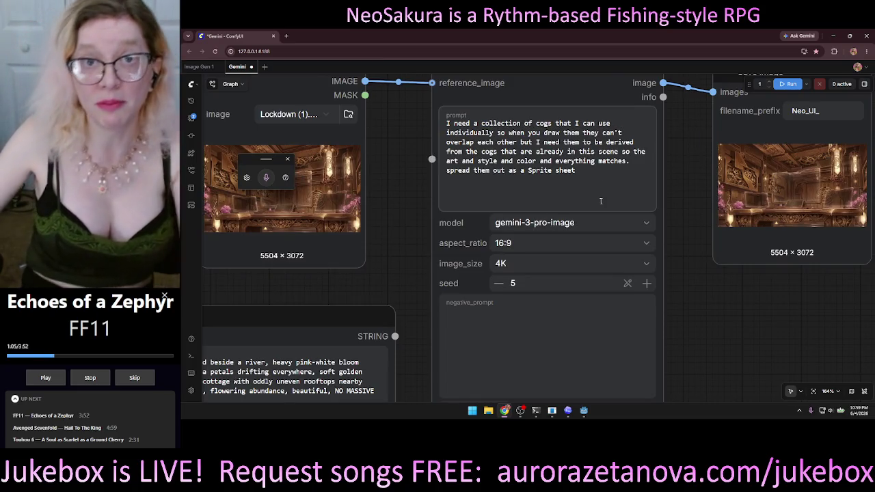
Try 'big' in its place, remove it again, and begin typing 'coll' before cogs
type("big")
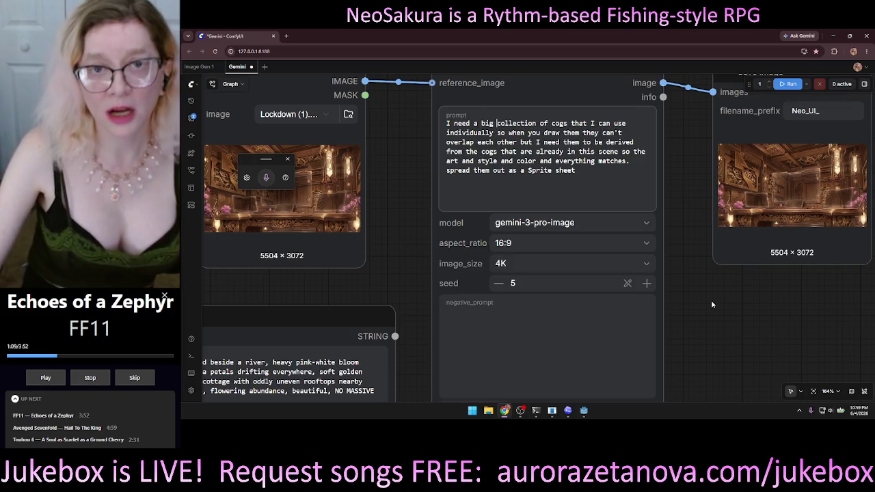
key("Delete")
key("Delete")
key("Delete")
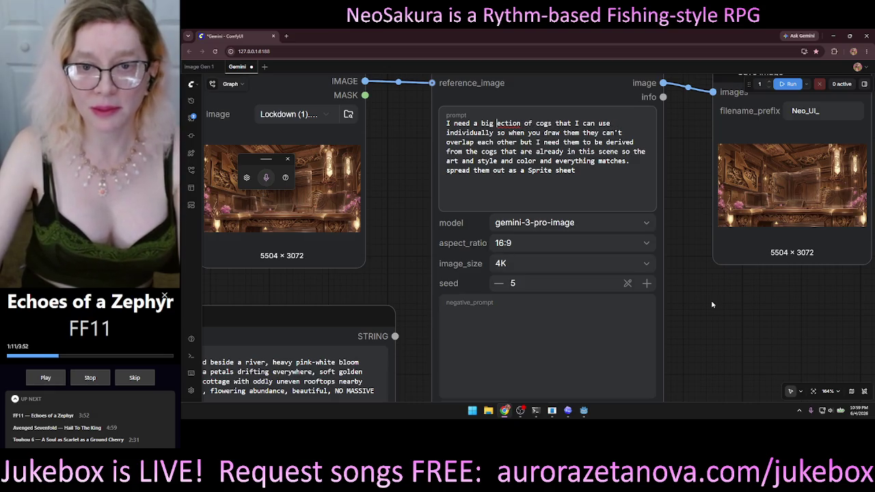
key("BackSpace")
key("BackSpace")
key("BackSpace")
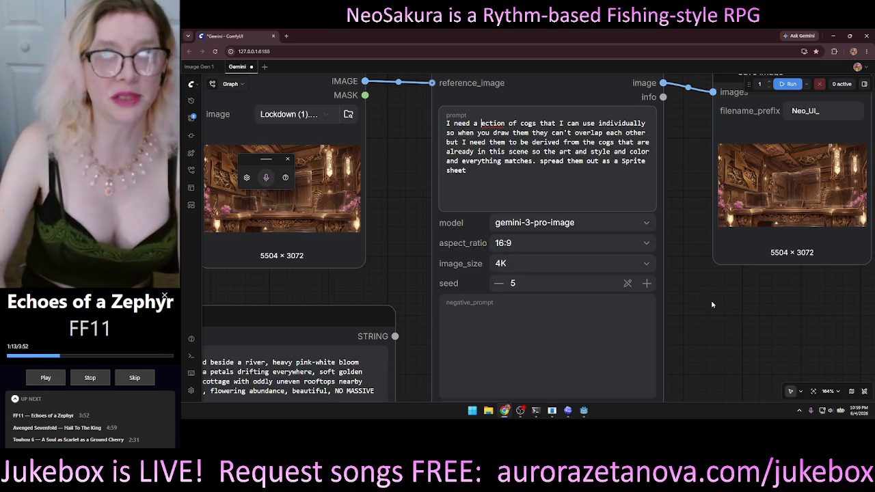
type("coll")
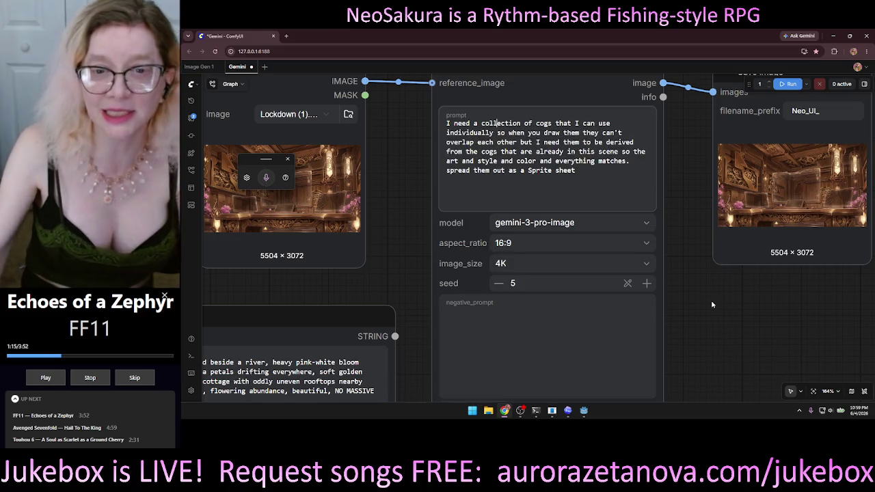
key("Left")
key("Left")
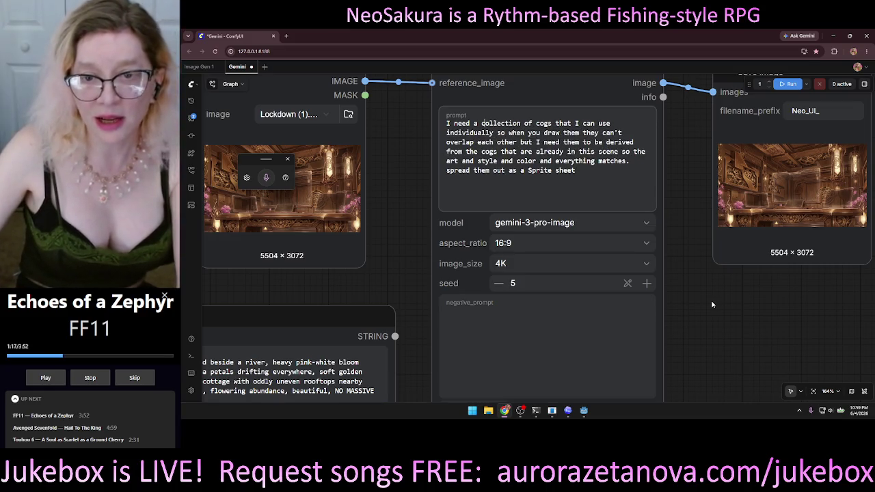
key("Right")
key("Right")
key("Right")
key("Left")
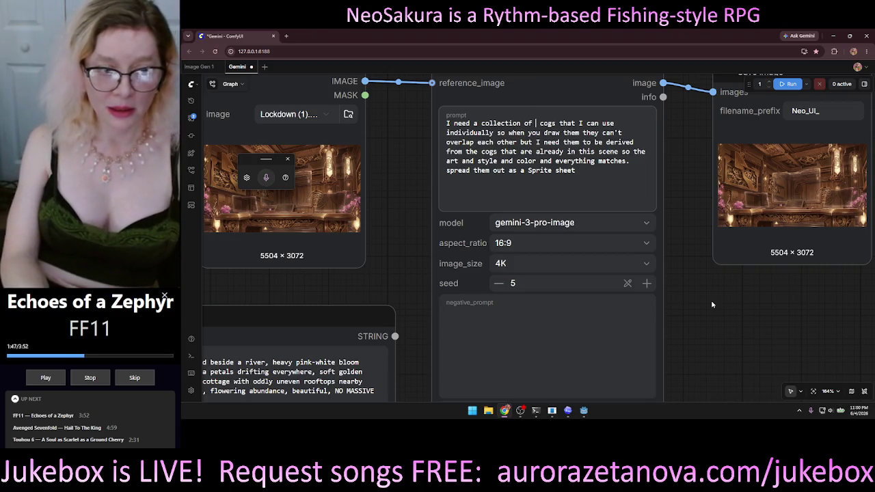
Change the prompt's 'cogs' to 'cogs/gear, flywheels,' in the parts list
left_click(587, 175)
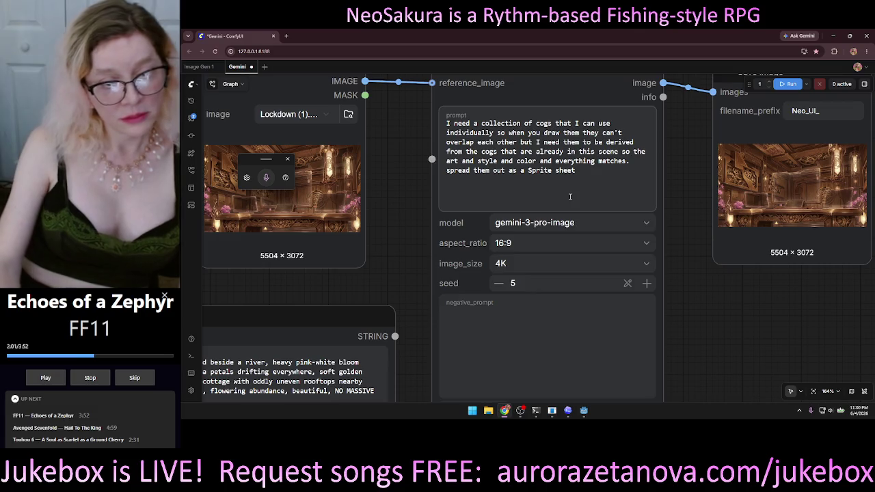
type(", flywhee")
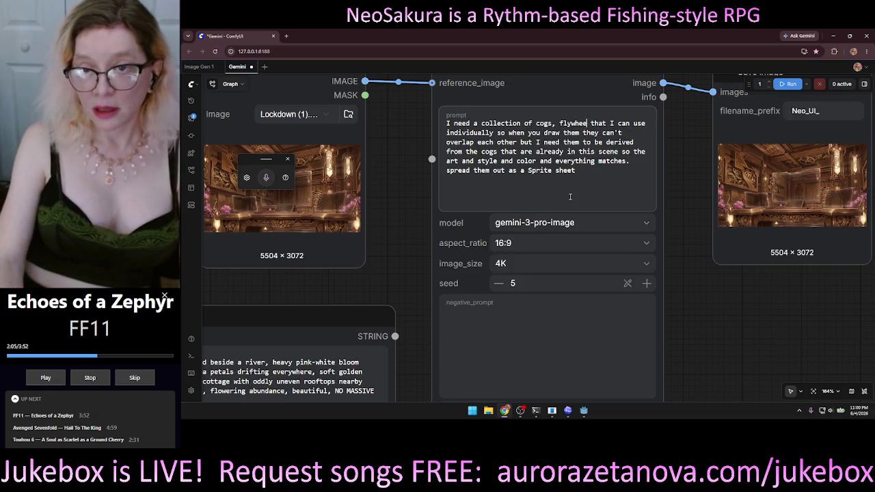
type("ls, ")
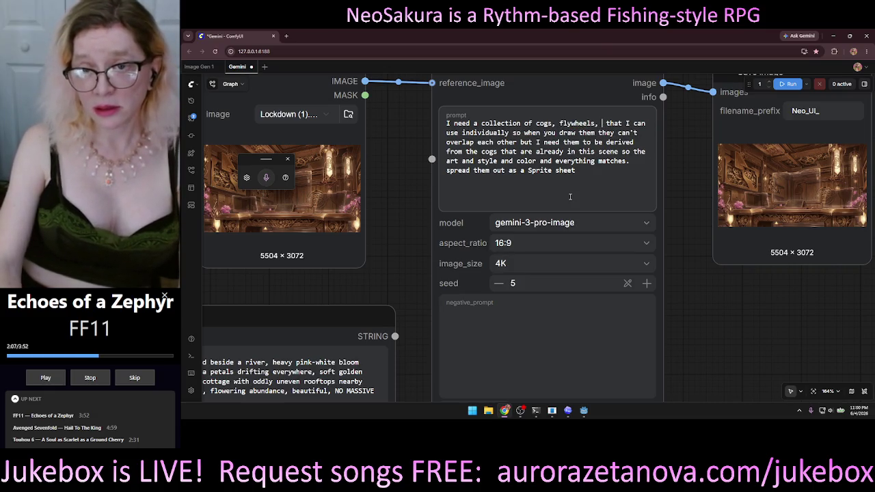
type("gears,")
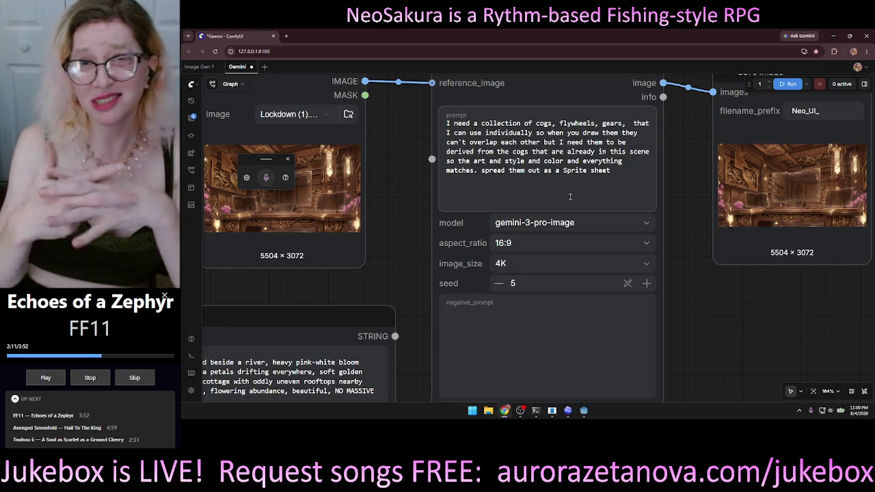
key("BackSpace")
key("BackSpace")
key("BackSpace")
key("BackSpace")
key("Left")
key("Left")
key("Left")
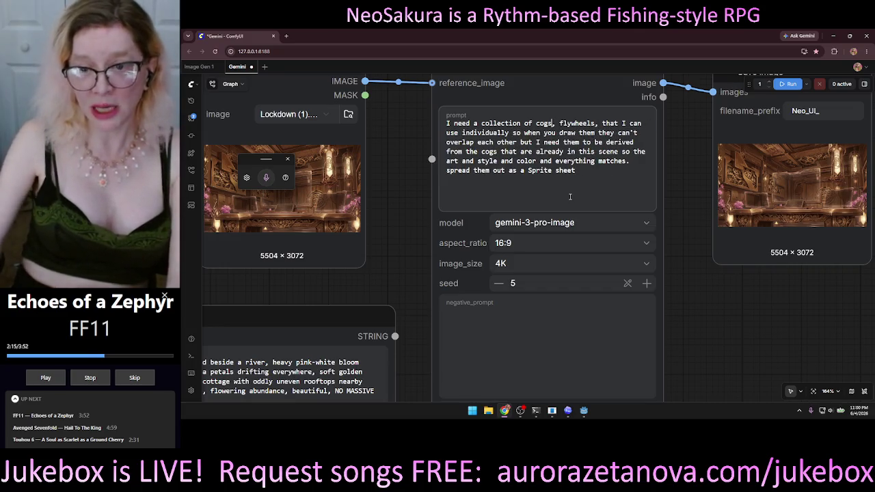
type("/gear")
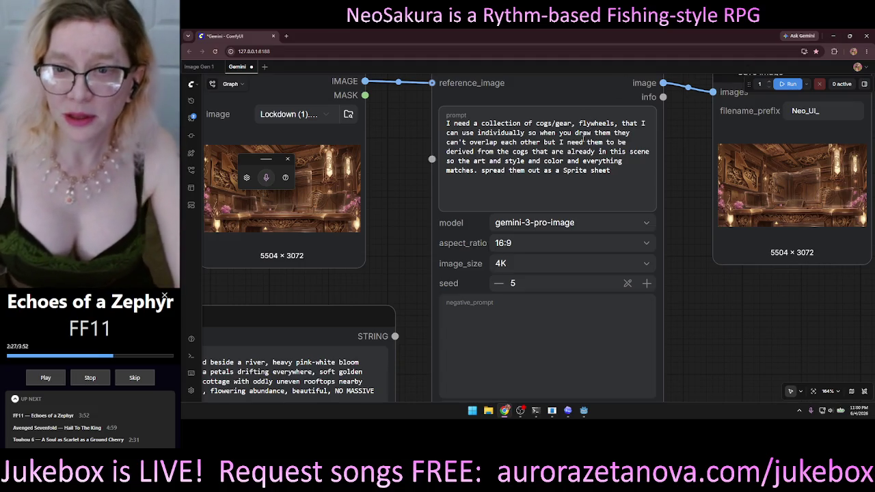
Add 'pendulums' after flywheels and select the remaining text after it
left_click(620, 124)
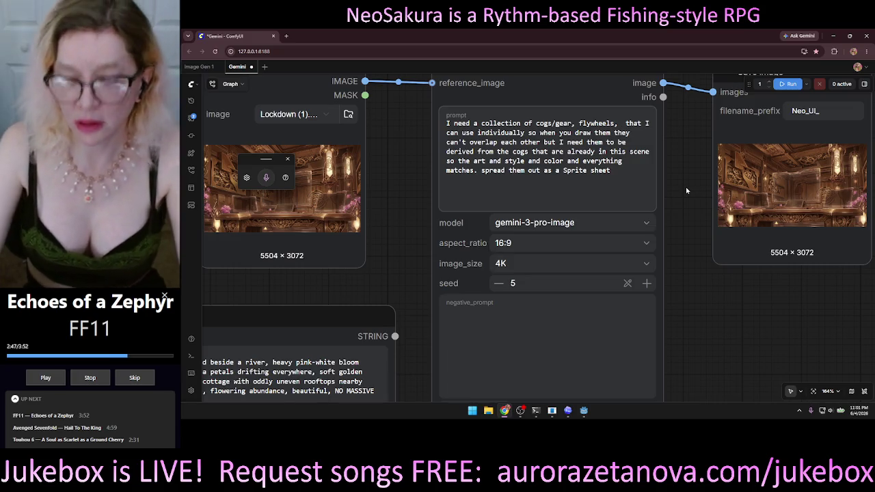
type("pendulums that I can use individually so when you")
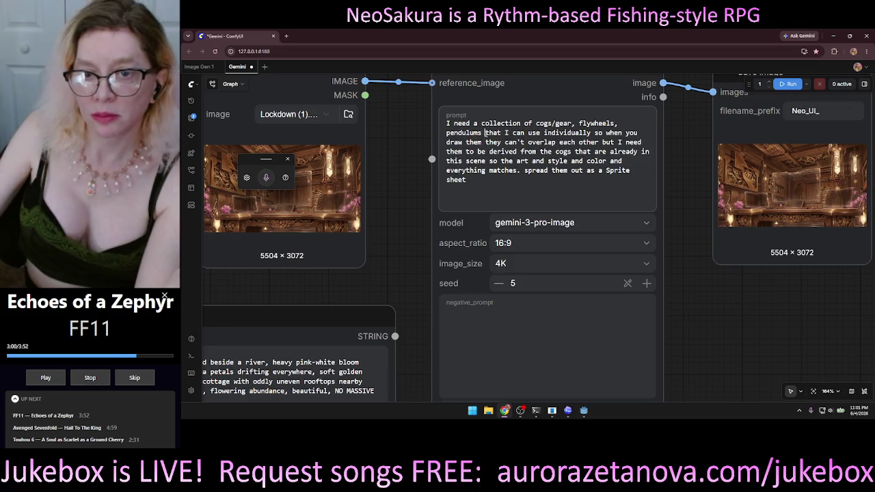
left_click_drag(483, 132, 574, 204)
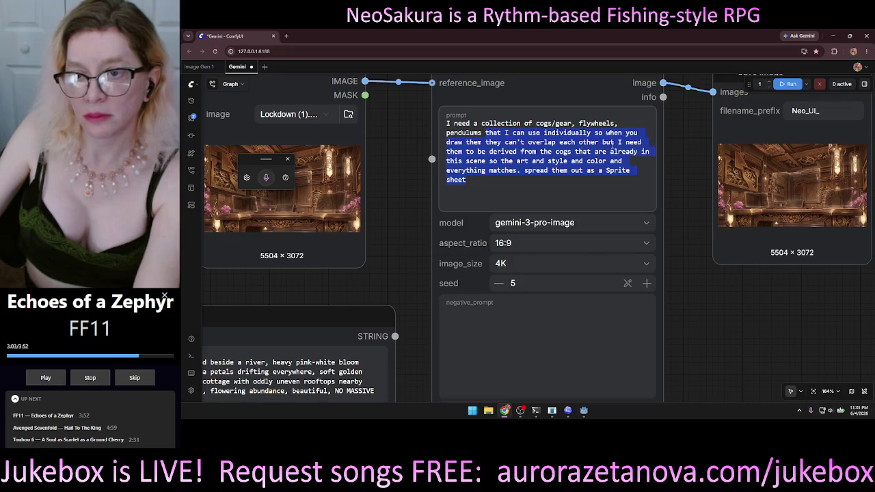
Replace the no-overlap phrase ending in 'but' with a period and start a separate scene-matching paragraph
left_click(494, 147)
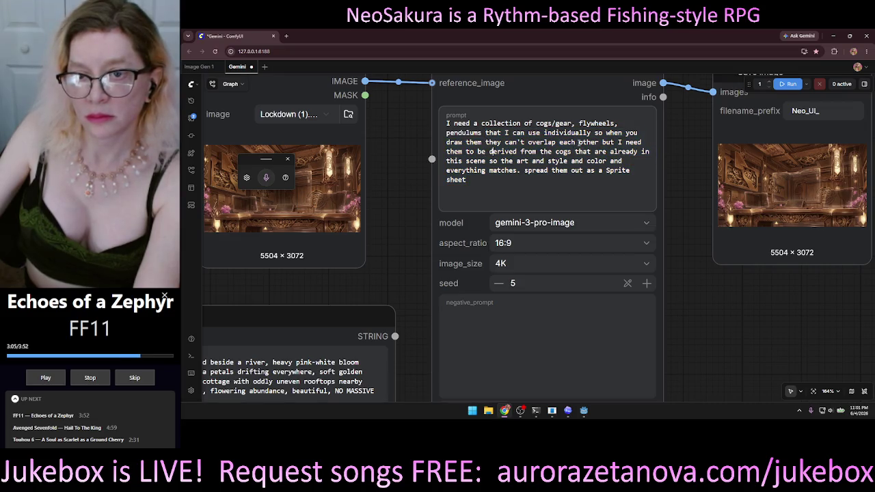
left_click_drag(615, 142, 485, 133)
type(".")
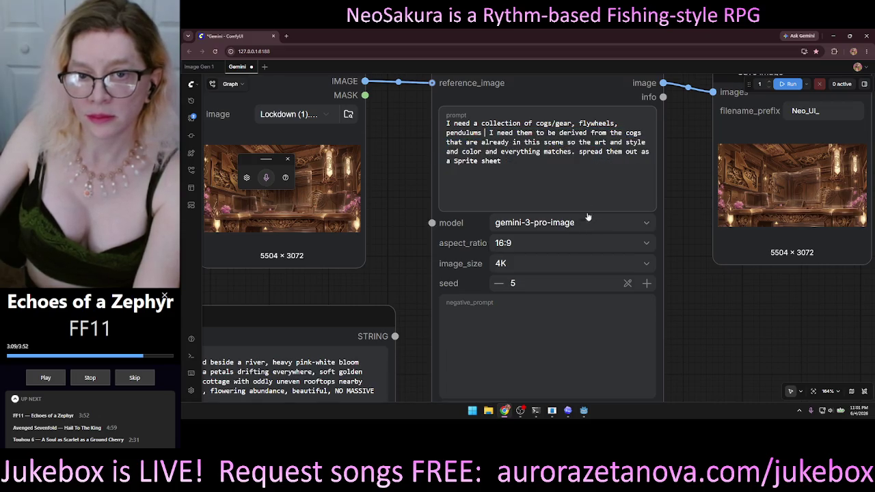
key("Return")
key("Return")
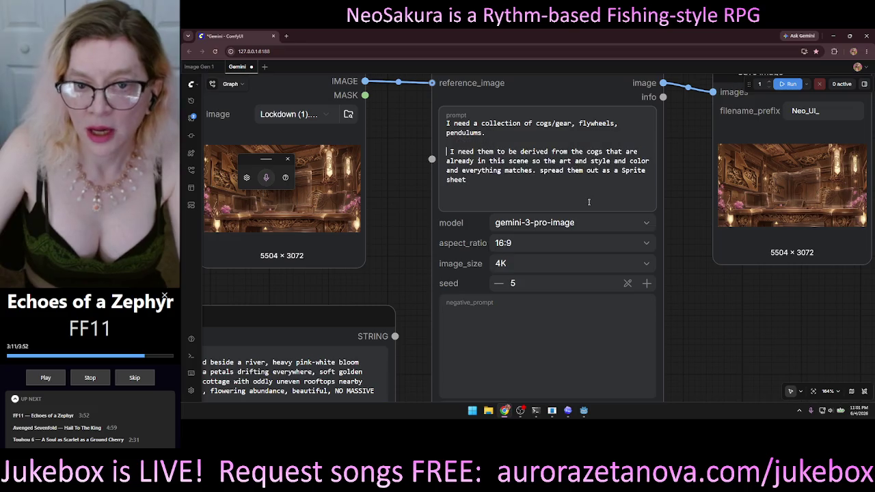
key("Delete")
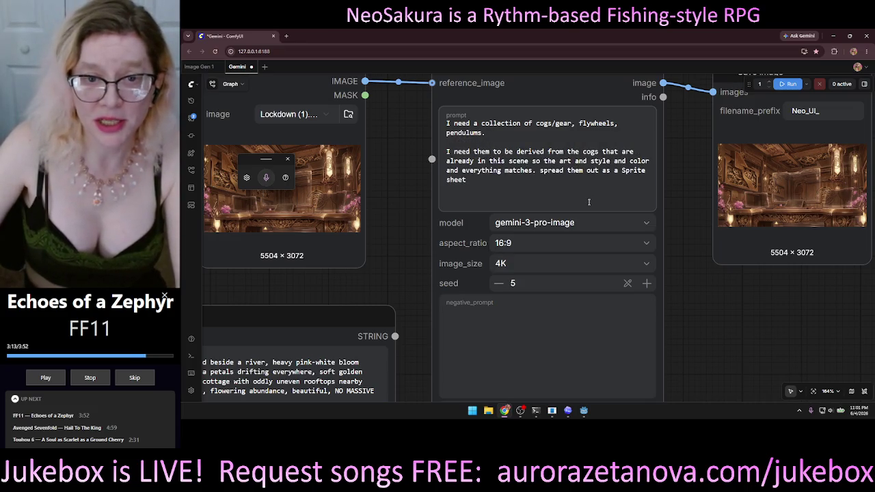
Add a blank line at the very top of the prompt
scroll(589, 202, "up", 1)
key("ctrl+Home")
key("Return")
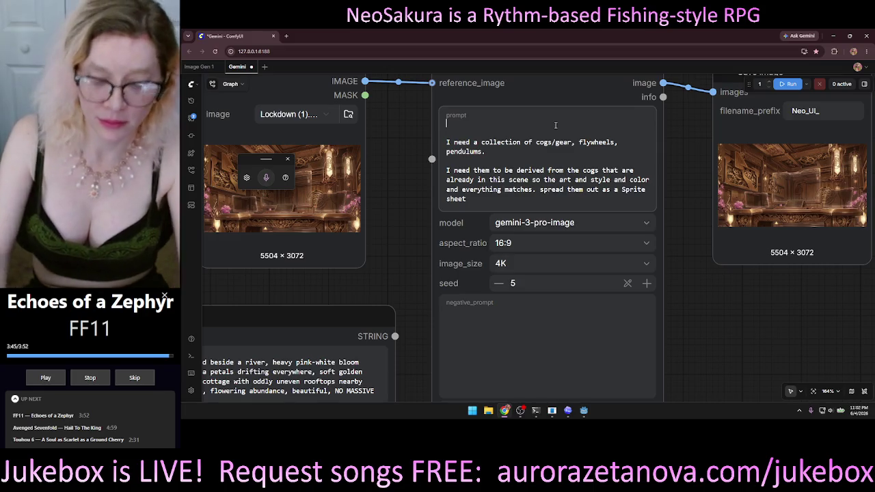
Dictate an opening line with Win+H voice typing: request a sprite sheet and how many sprites fit within width and height
key("super+h")
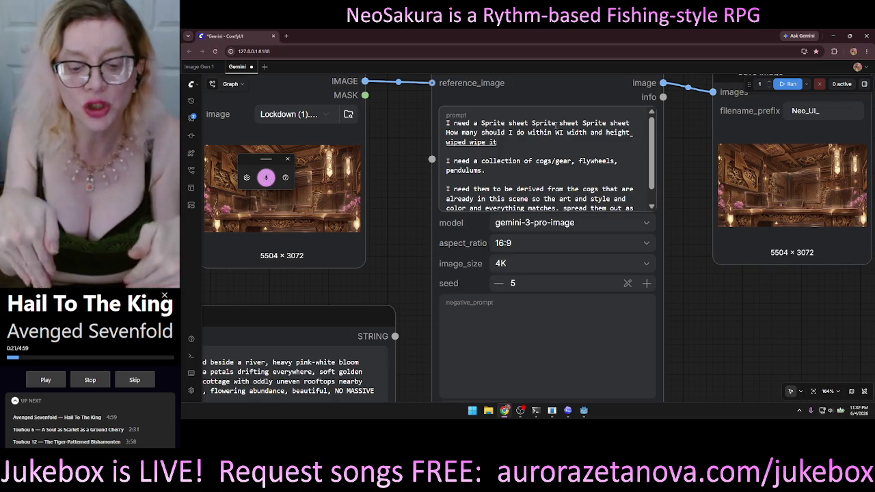
key("super+h")
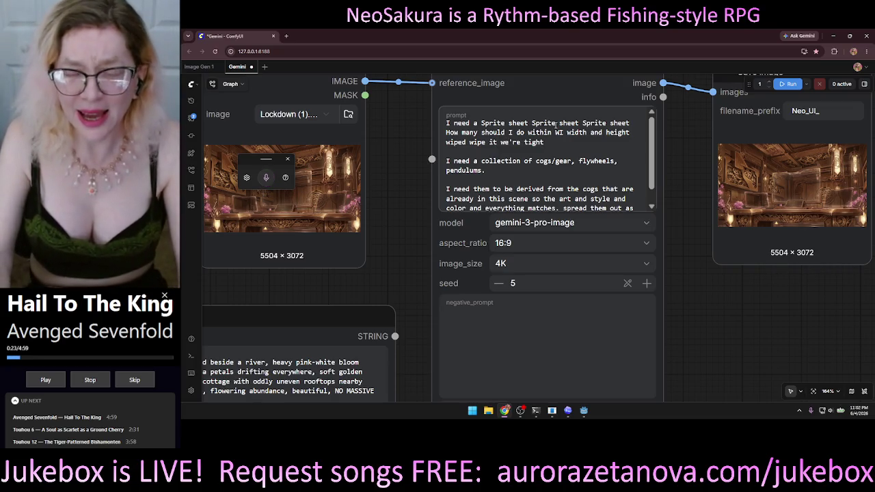